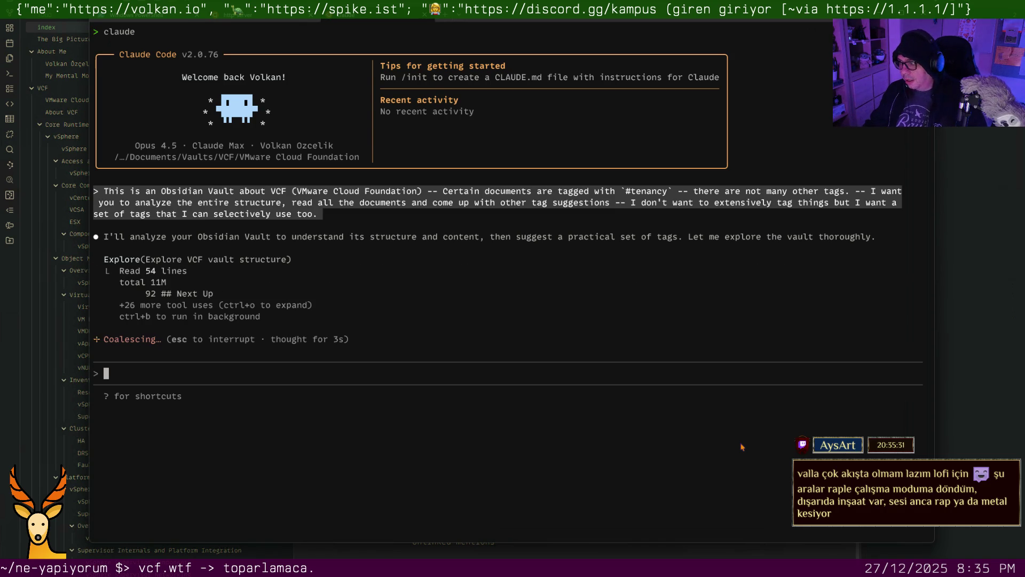
Switch away from the Claude Code terminal while it analyses the vault for tag suggestions
key(ctrl+Left)
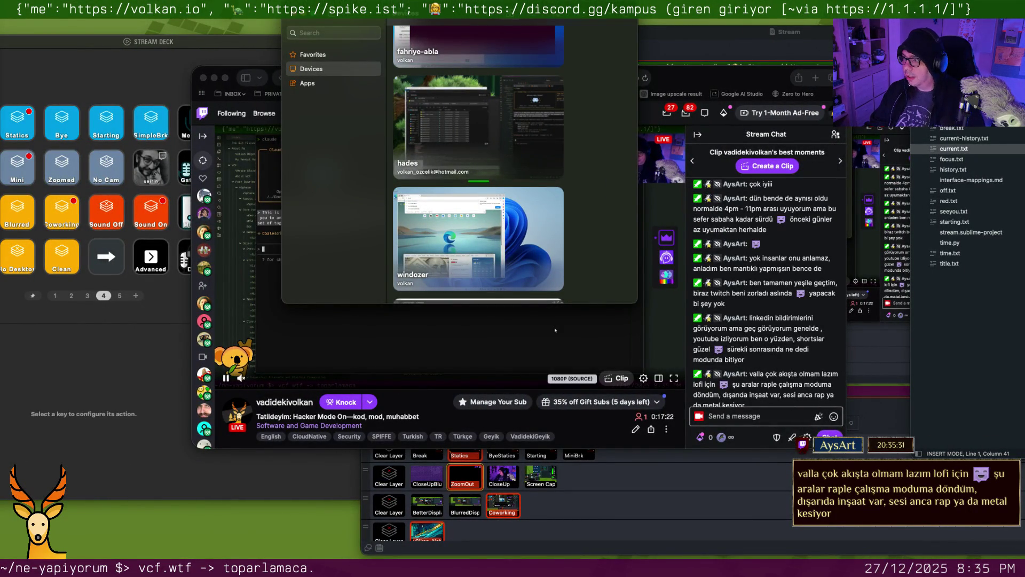
key(super+Tab)
key(super+Tab)
key(super+Tab)
key(super+Tab)
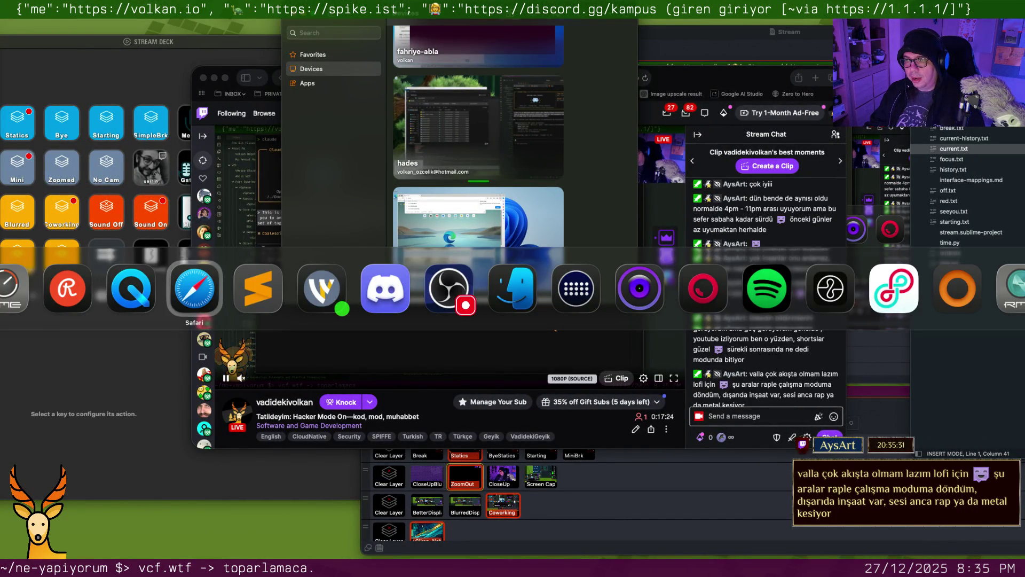
key(super+Tab)
key(super+Tab)
key(super+Tab)
key(super+Tab)
key(super+Tab)
key(super+Tab)
key(super+Tab)
key(super+Tab)
key(super+Tab)
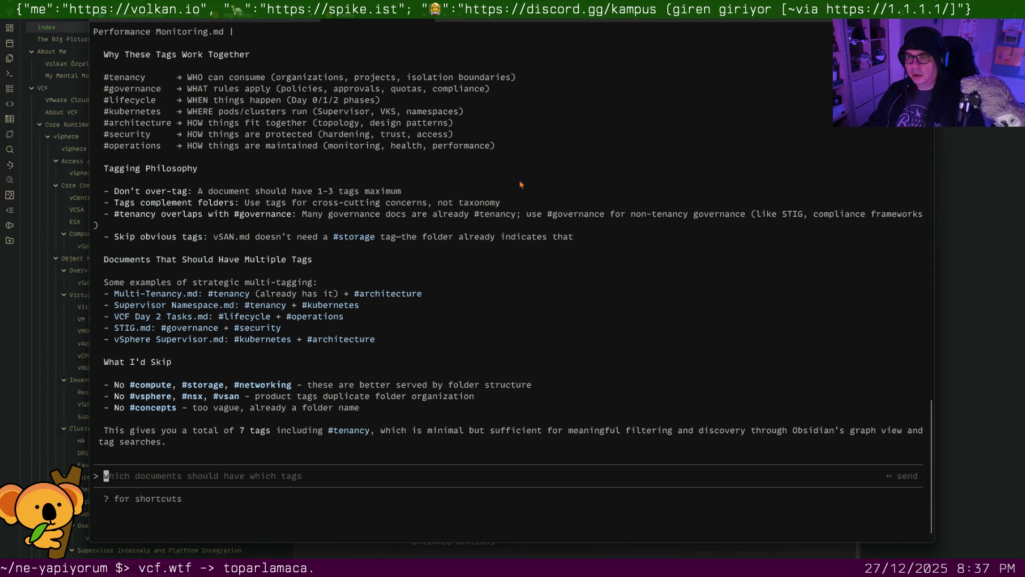
scroll(277, 126, up, 2)
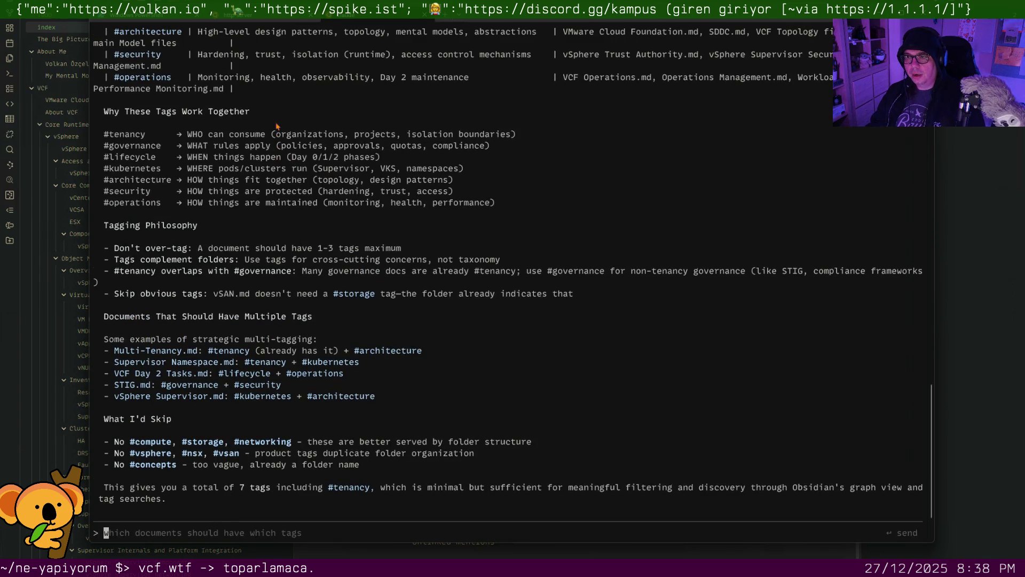
scroll(268, 126, up, 2)
scroll(173, 136, up, 5)
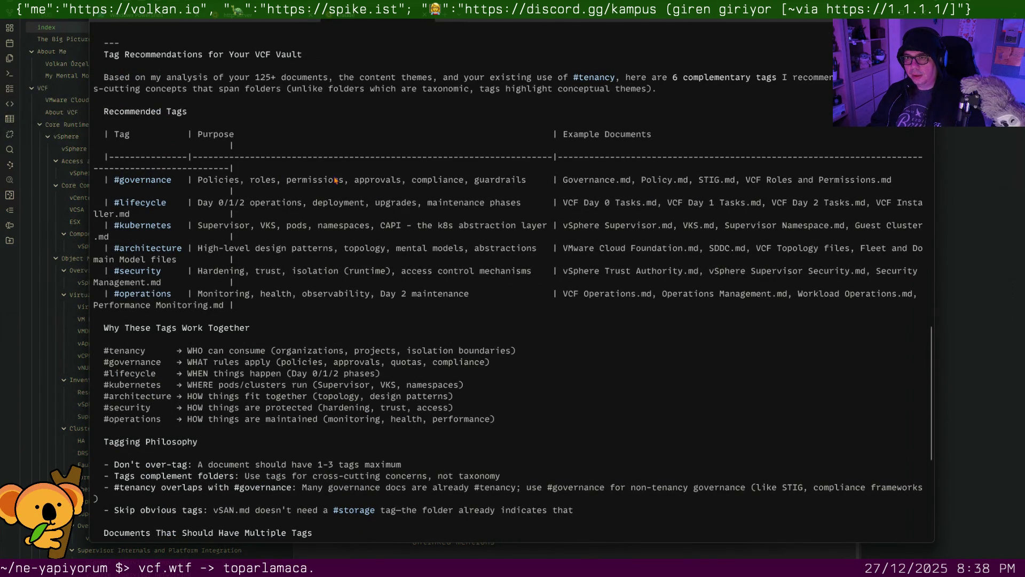
scroll(335, 180, up, 1)
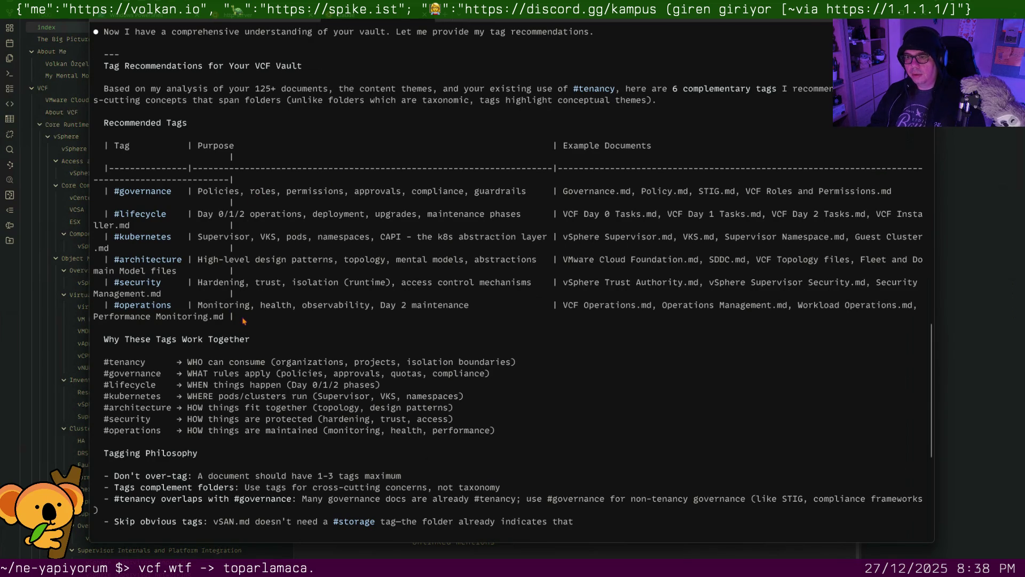
scroll(243, 320, up, 5)
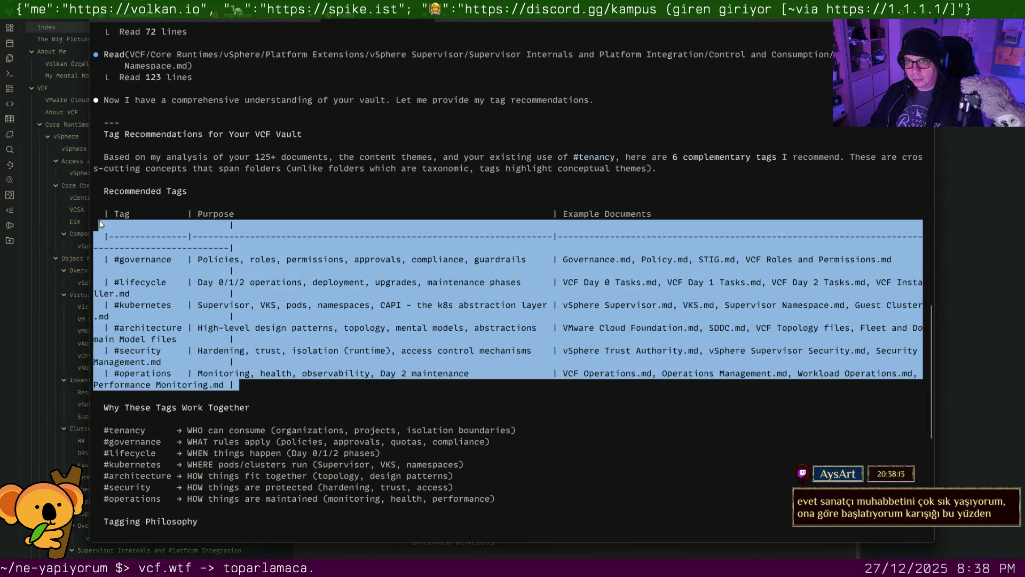
Copy the recommended tags table rows and the #tenancy to #operations explanation lines, then return to Obsidian
drag(239, 388, 92, 216)
click(203, 234)
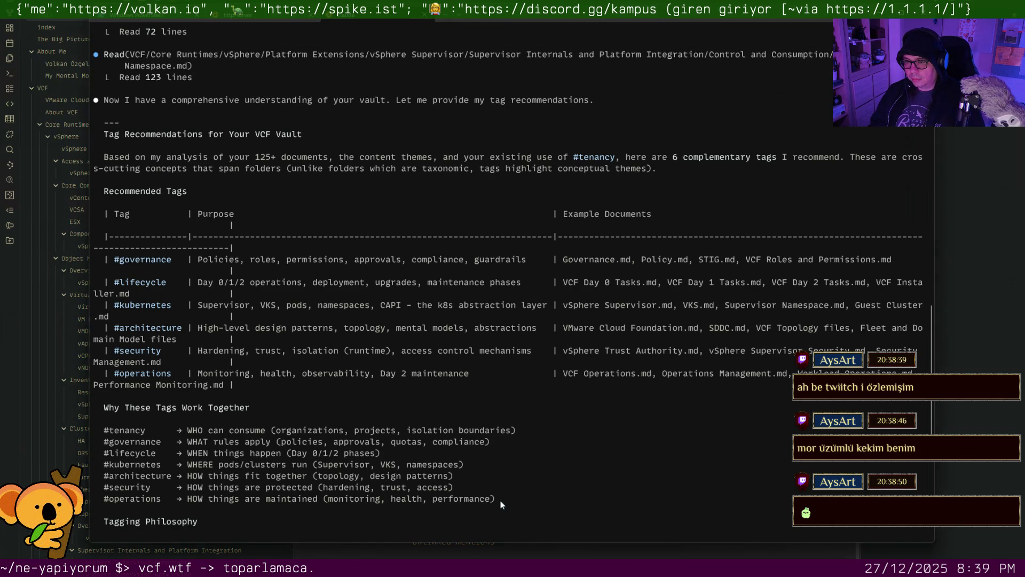
drag(502, 505, 207, 443)
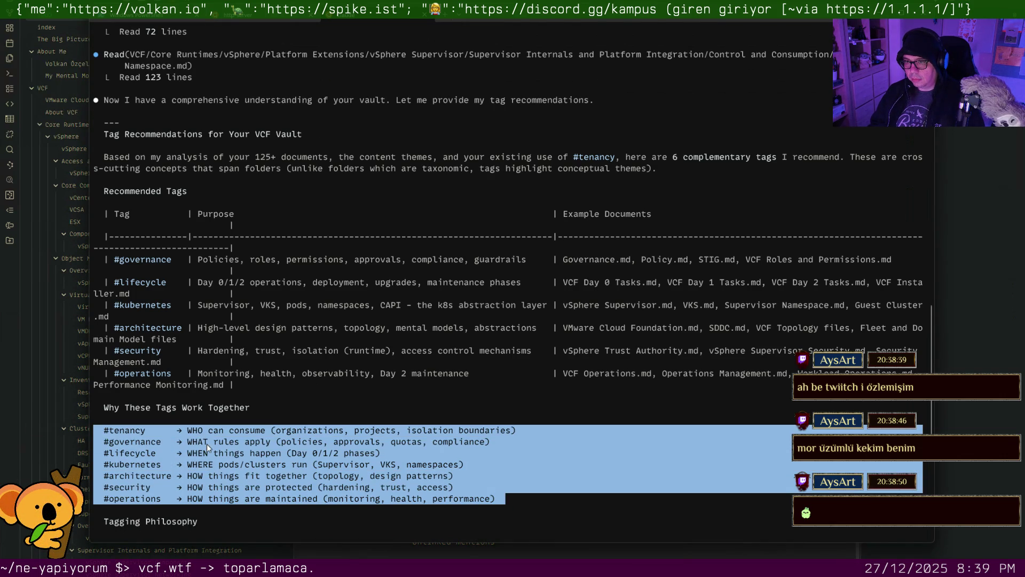
click(211, 440)
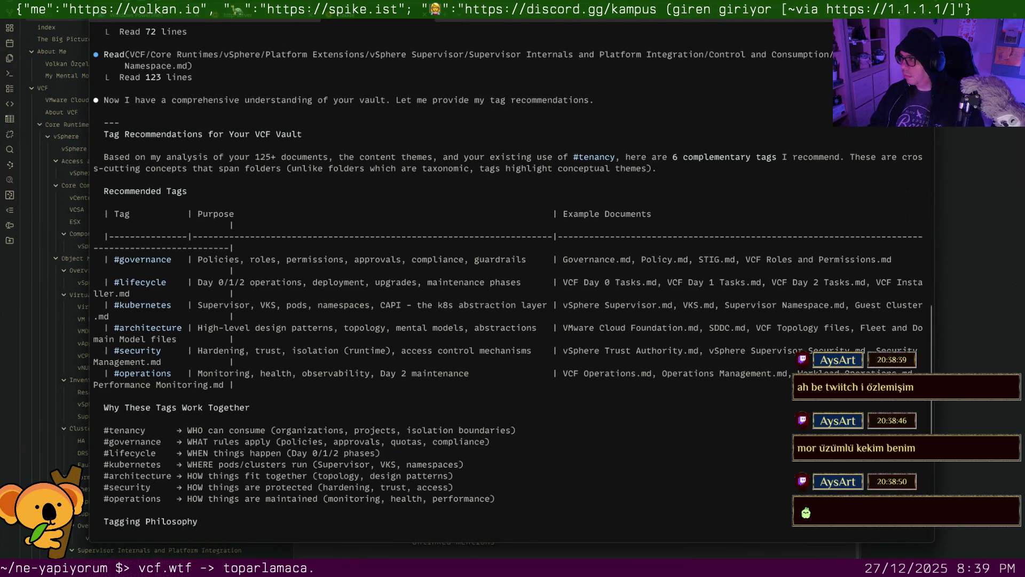
key(alt+Tab)
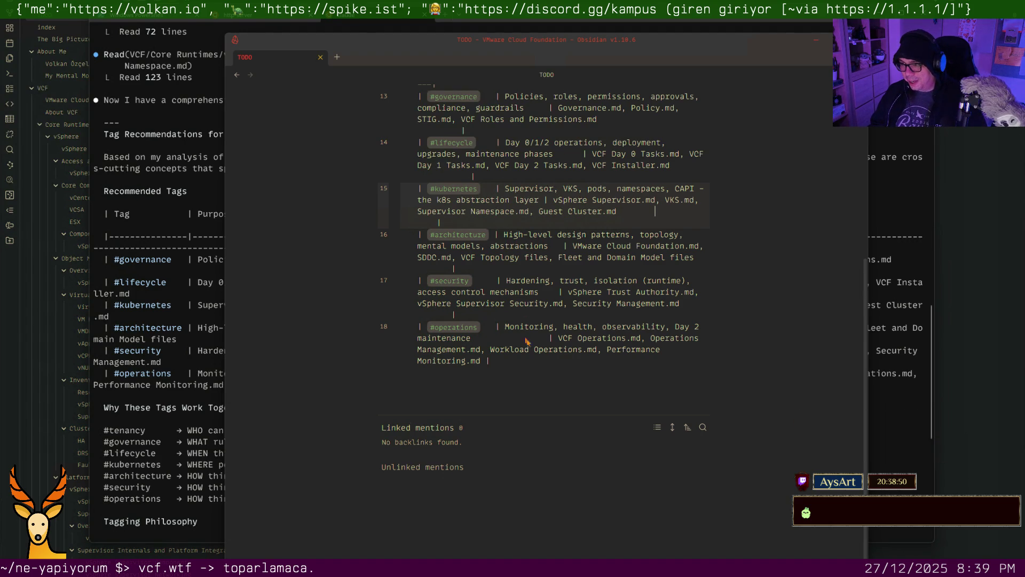
Paste the seven WHO/WHAT/WHEN/WHERE/HOW tag explanation lines below the tags table
key(Return)
key(Return)
text(#tenancy      → WHO can consume (organizations, projects, isolation boundaries) #governance   → WHAT rules apply (policies, approvals, quotas, compliance) #lifecycle    → WHEN things happen (Day 0/1/2 phases) #kubernetes   → WHERE pods/clusters run (Supervisor, VKS, namespaces) #architecture → HOW things fit together (topology, design patterns) #security     → HOW things are protected (hardening, trust, access) #operations   → HOW things are maintained (monitoring, health, performance))
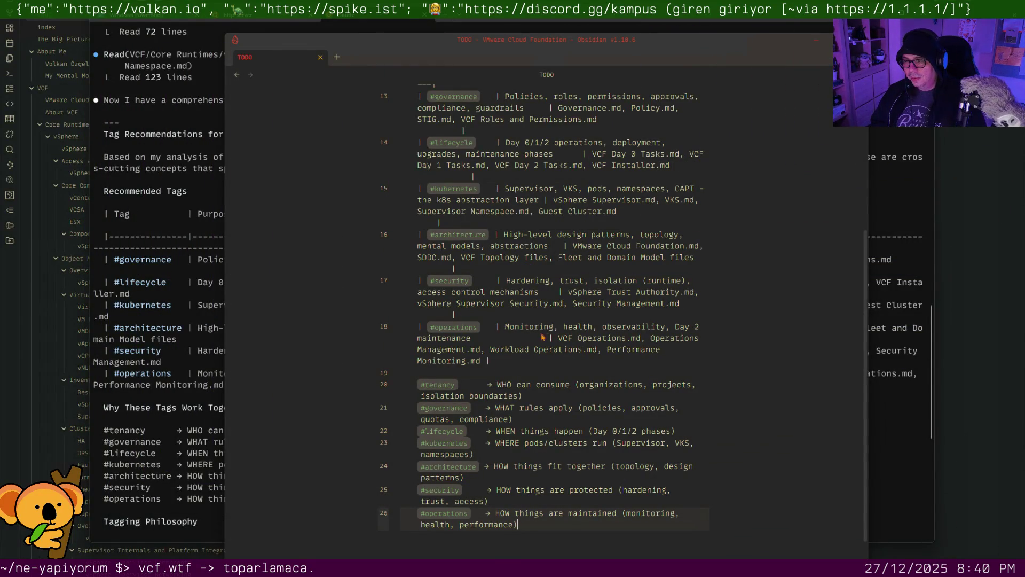
Reposition the TODO note, check the #architecture, #security and #operations lines, and hide it
click(540, 370)
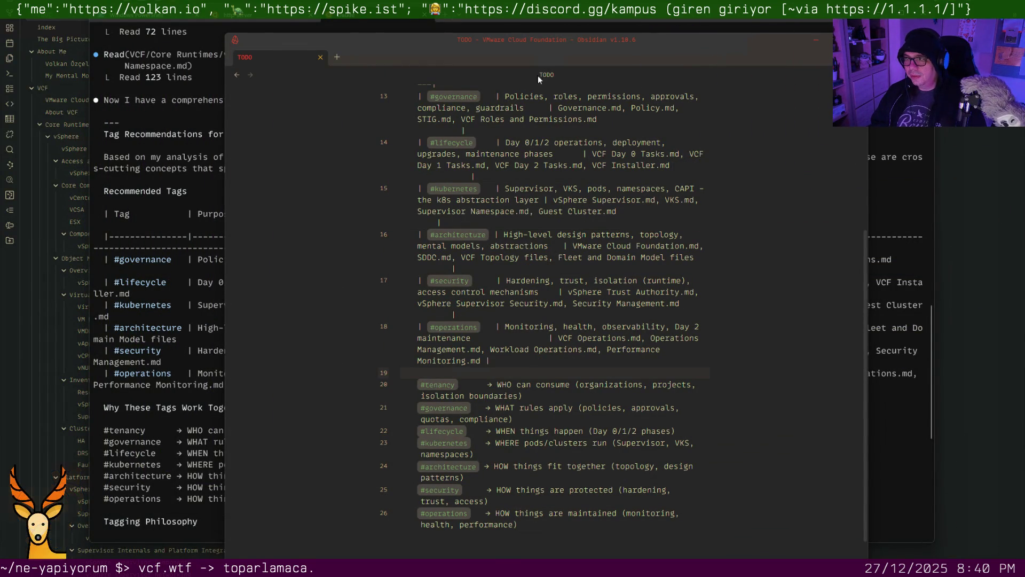
mouse_move(561, 33)
mouse_down()
mouse_move(560, 184)
mouse_move(517, 34)
mouse_up()
scroll(498, 267, down, 3)
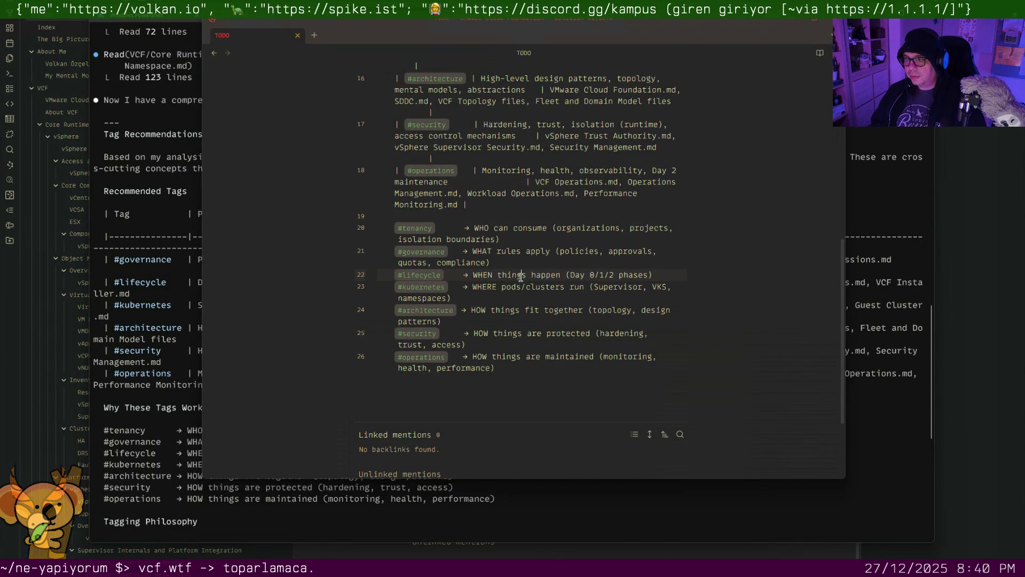
click(505, 311)
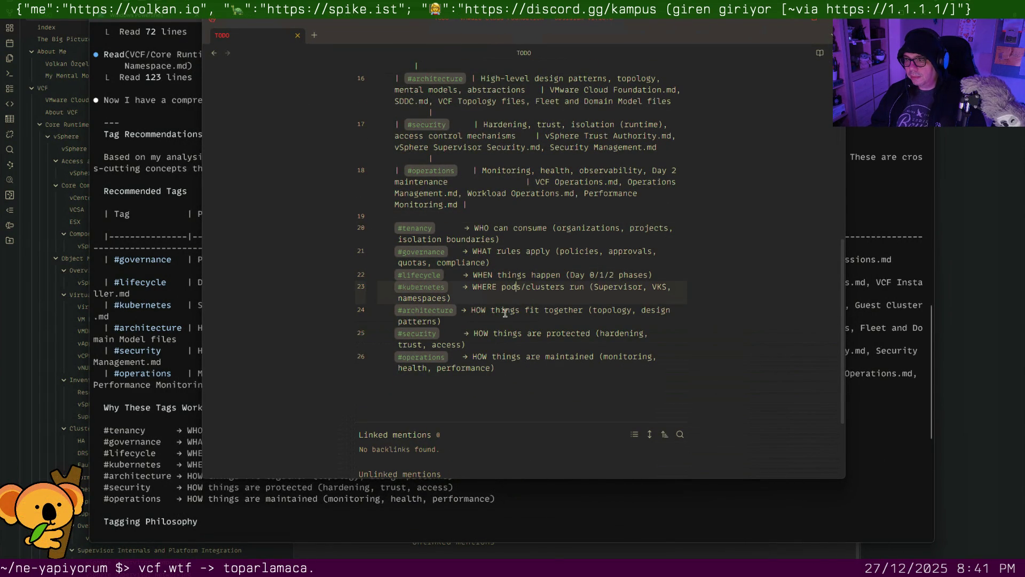
click(501, 332)
click(498, 357)
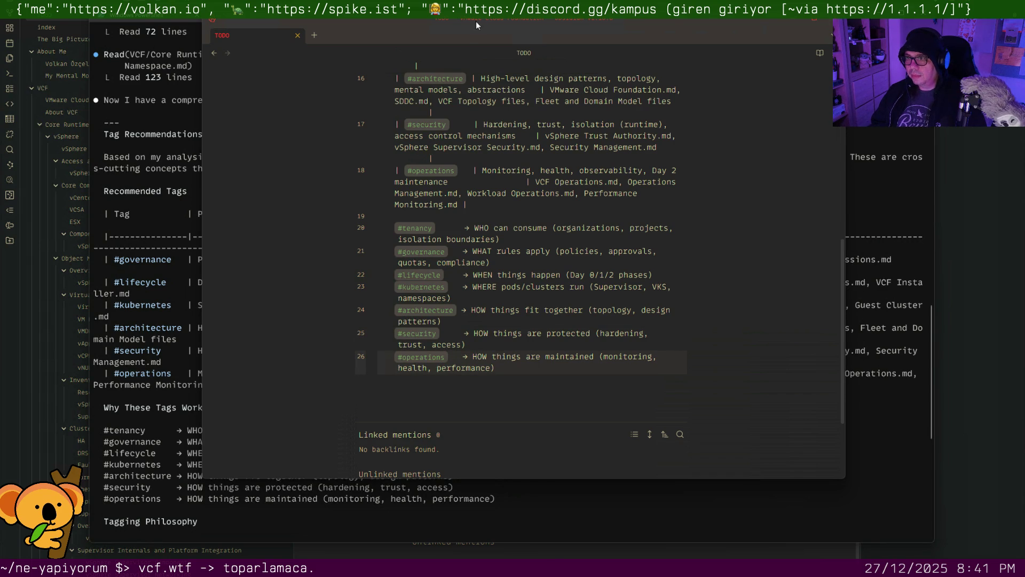
click(475, 22)
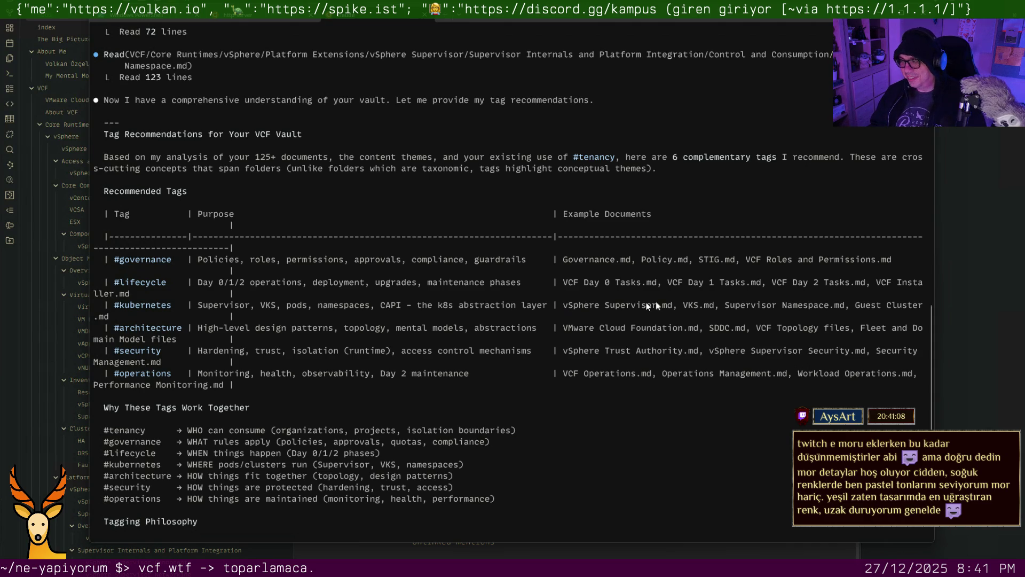
Dismiss the Claude Code terminal to reveal the vault's Index note
click(999, 215)
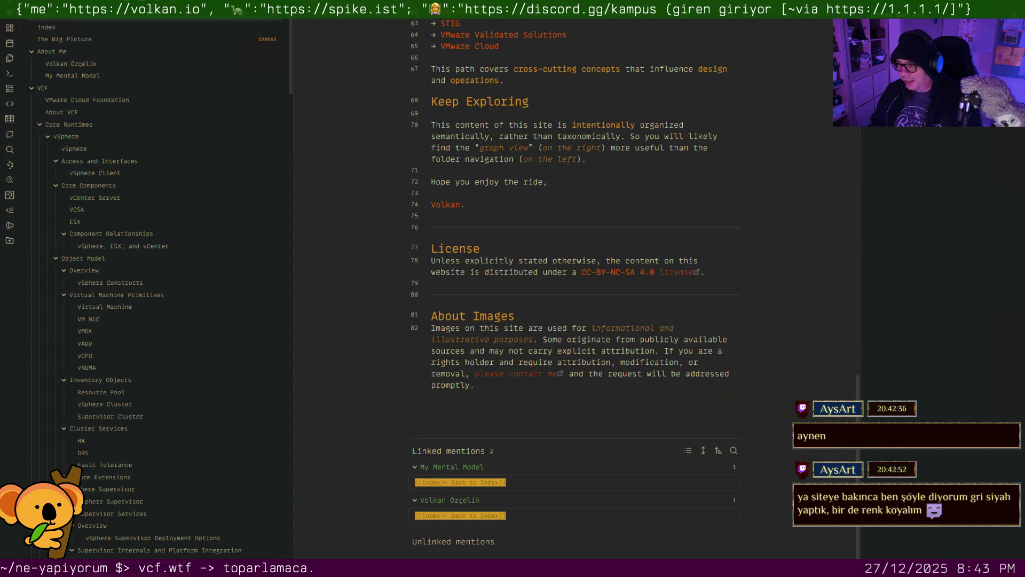
Browse the theme list and the appearance settings without changing anything
key(ctrl+shift+t)
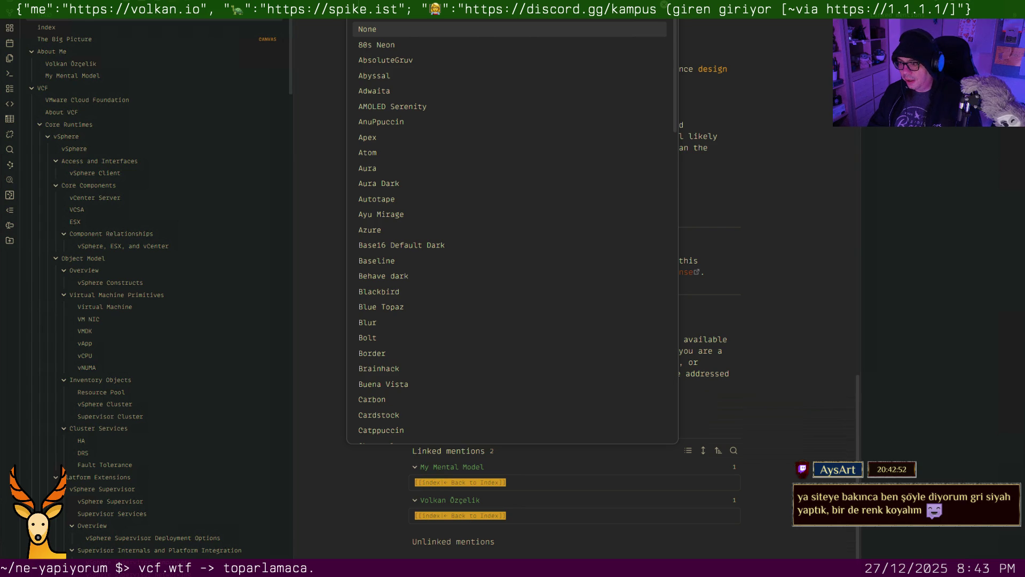
key(Escape)
key(ctrl+shift+t)
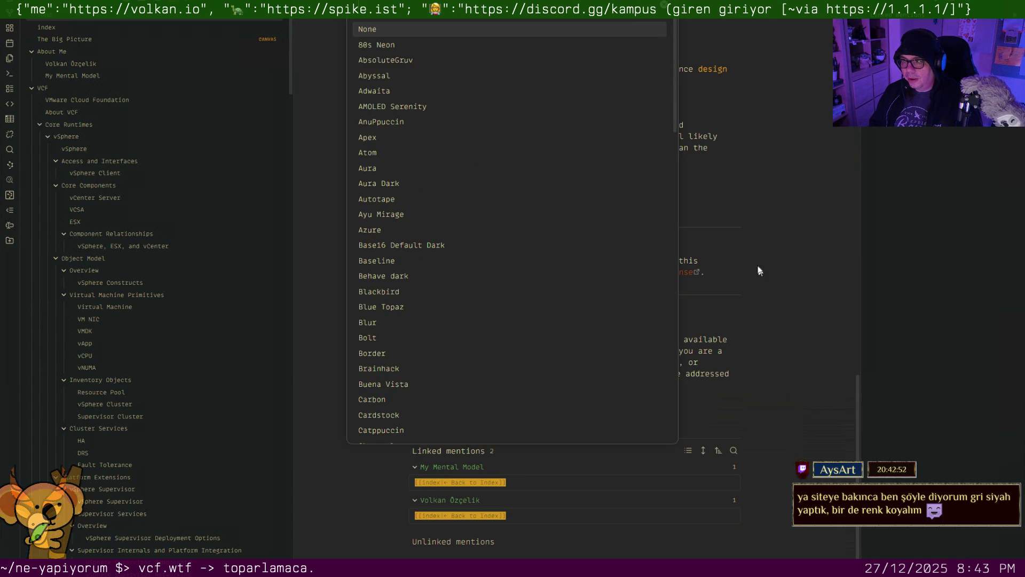
drag(676, 104, 666, 427)
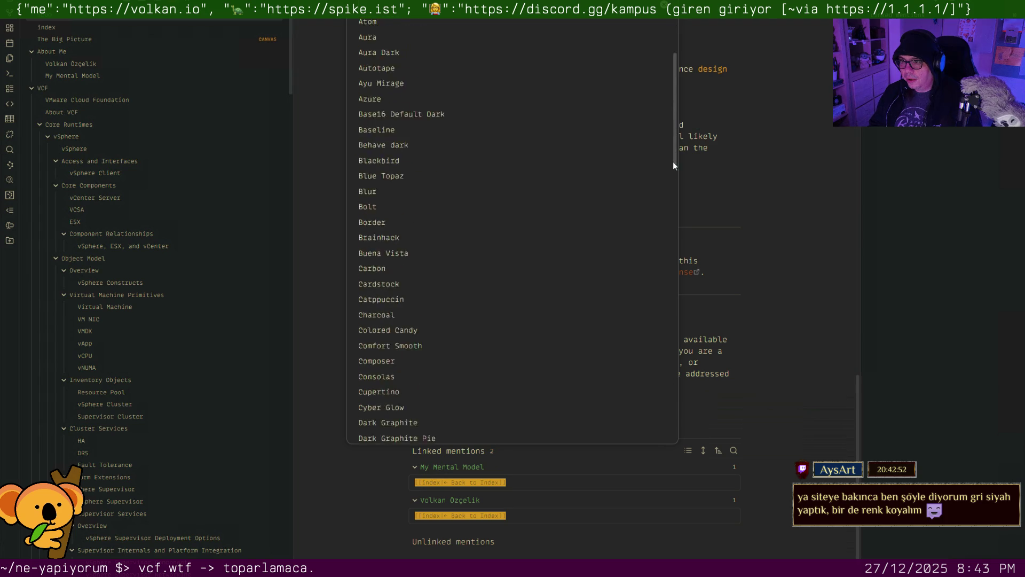
drag(671, 377, 693, 62)
click(801, 171)
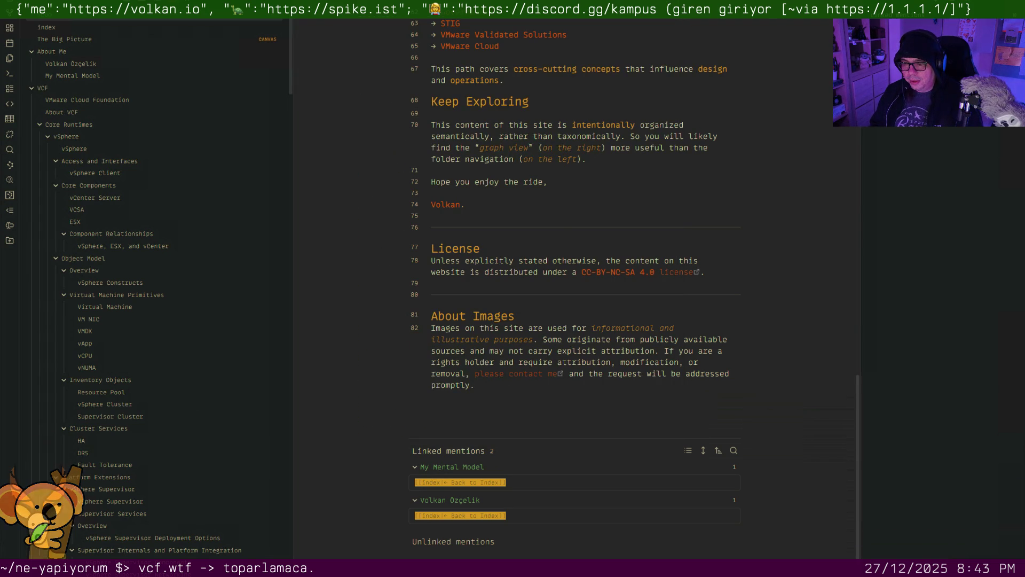
key(ctrl+comma)
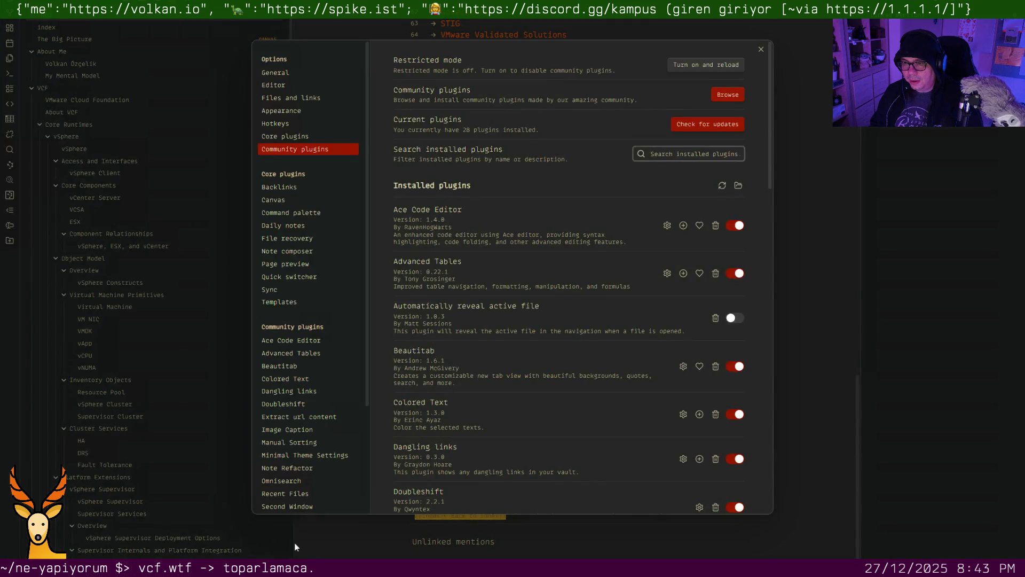
click(293, 112)
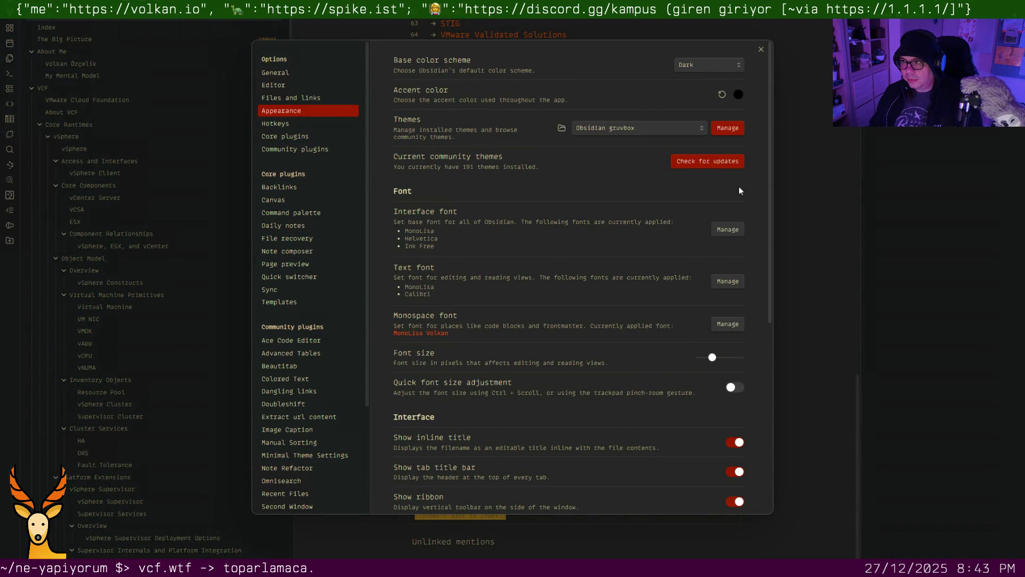
key(Escape)
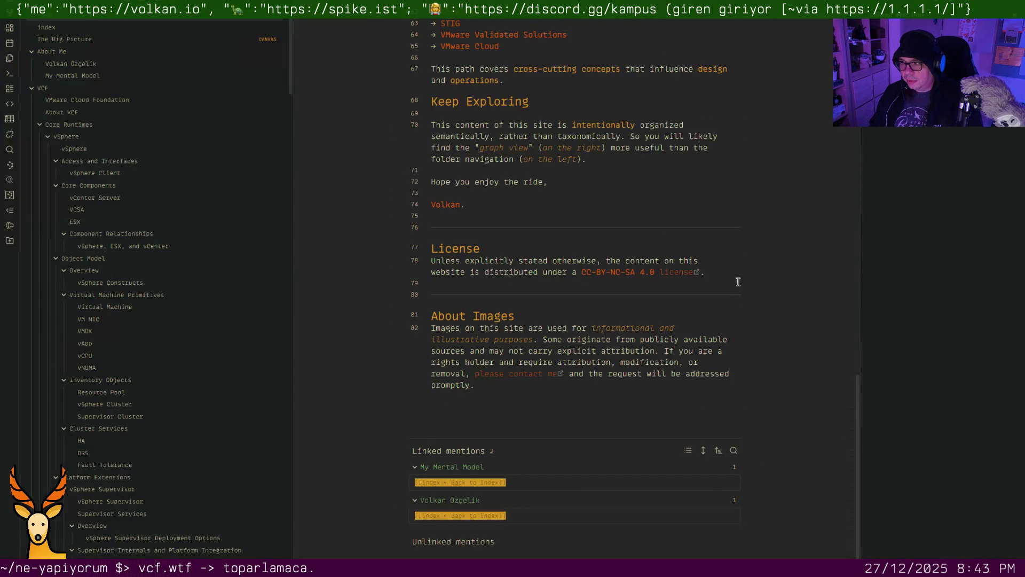
Keep the current dark theme instead of Matrix and start editing the end of the Index note
key(ctrl+p)
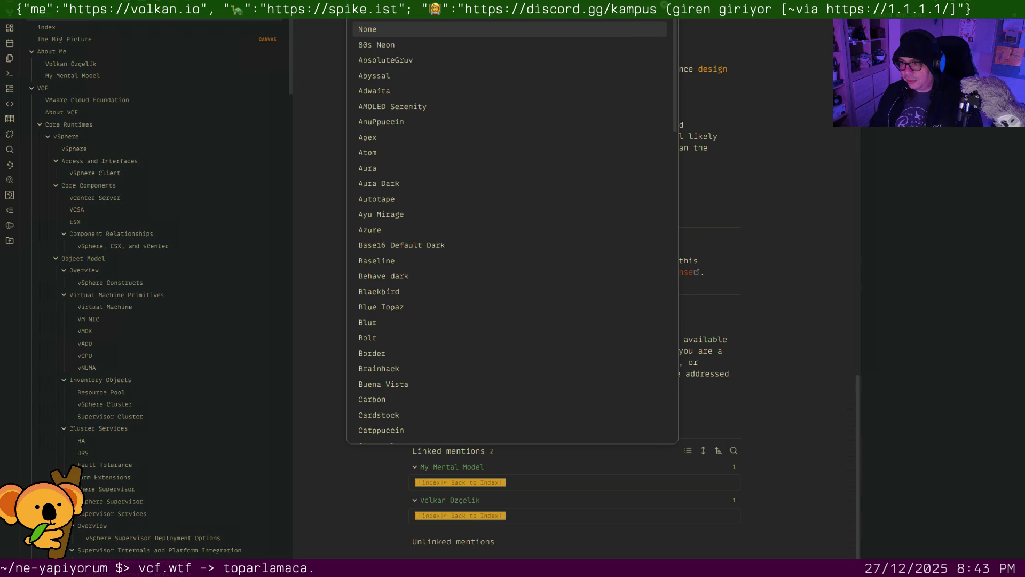
text(matri)
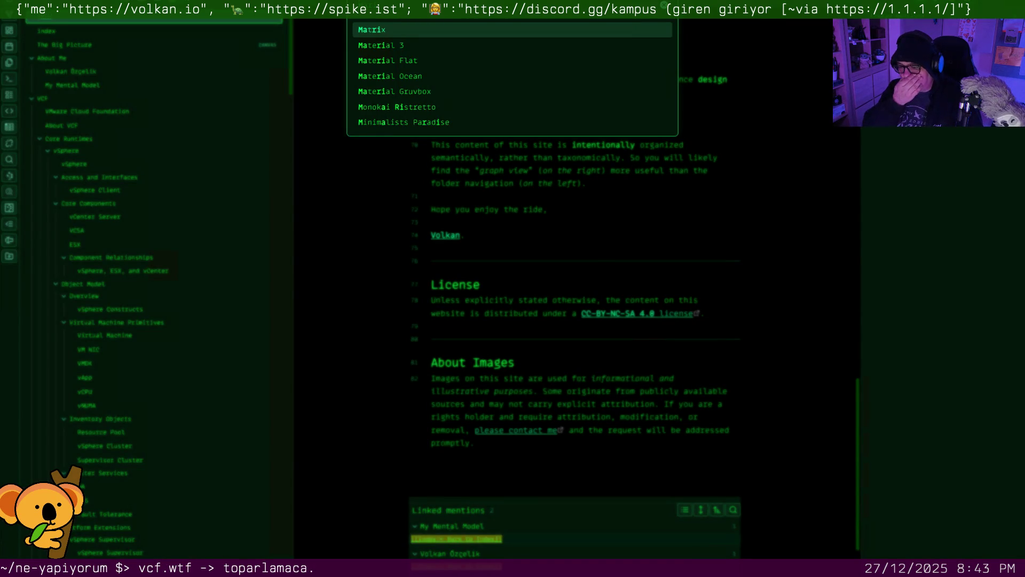
key(Escape)
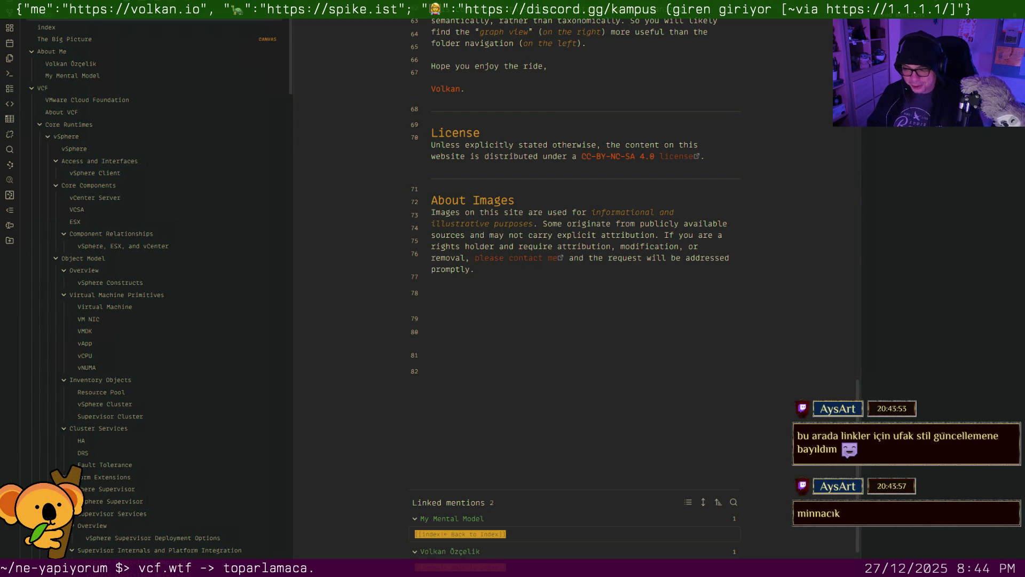
click(587, 77)
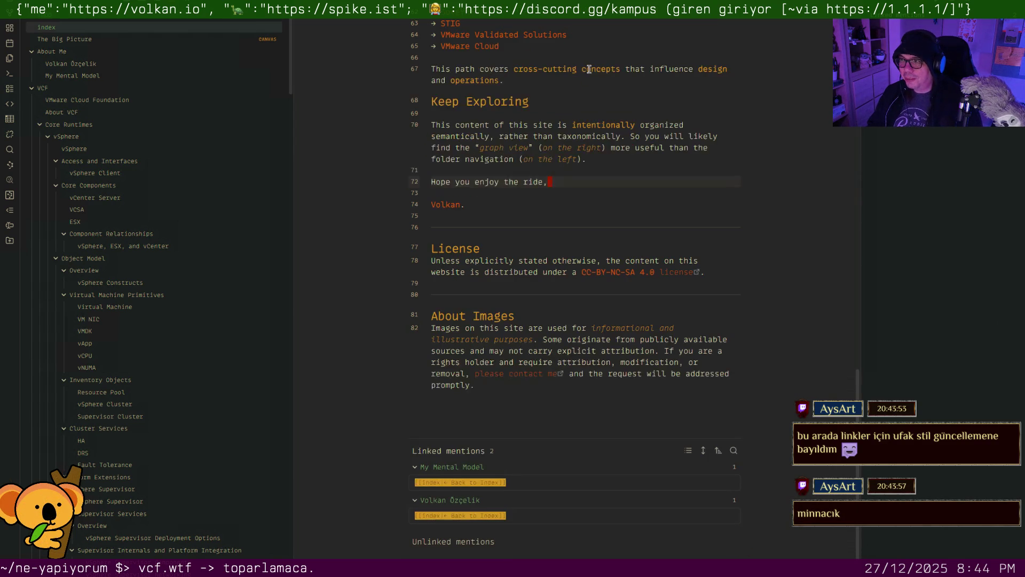
key(Down)
text([[this link)
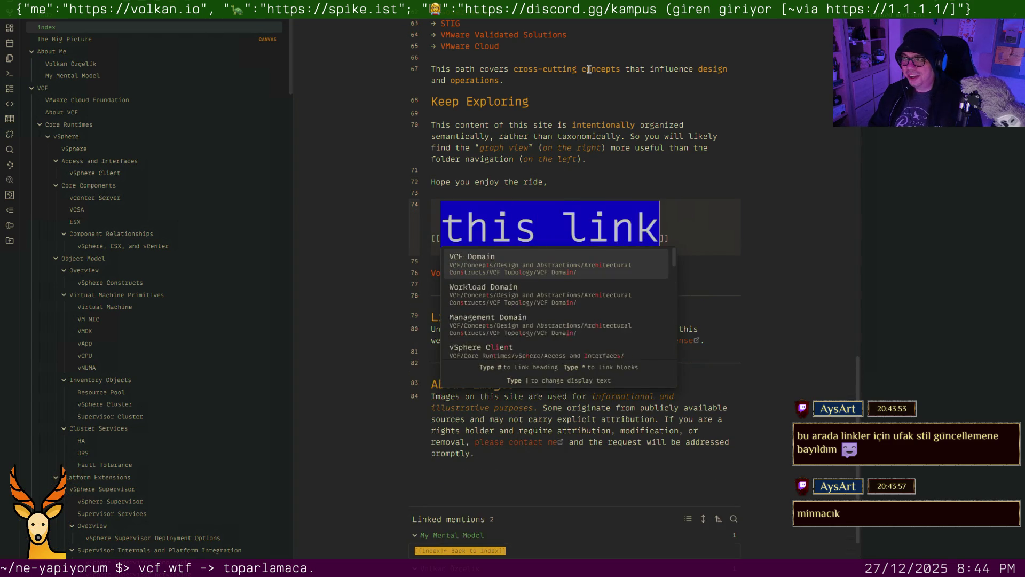
key(Escape)
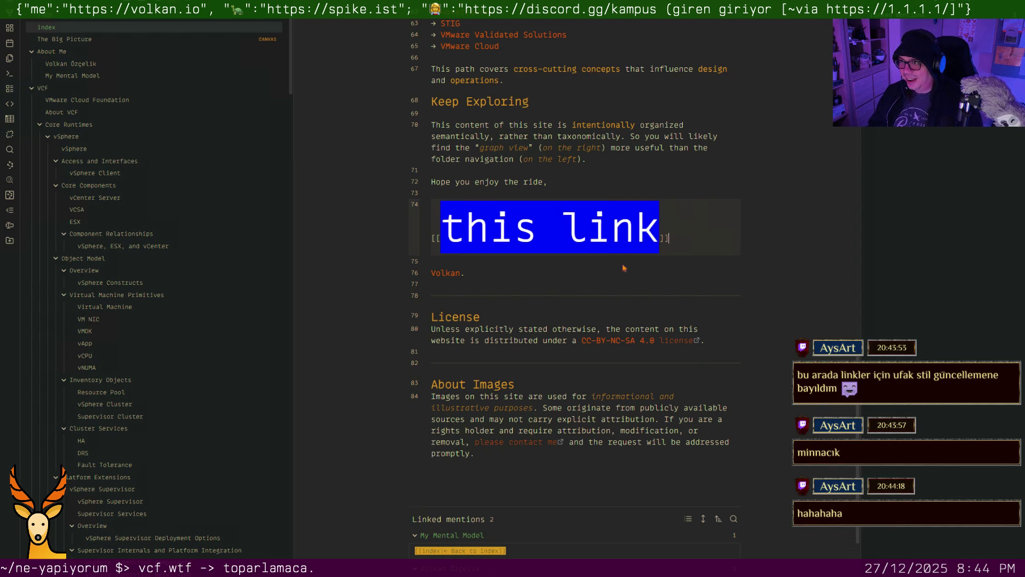
click(685, 235)
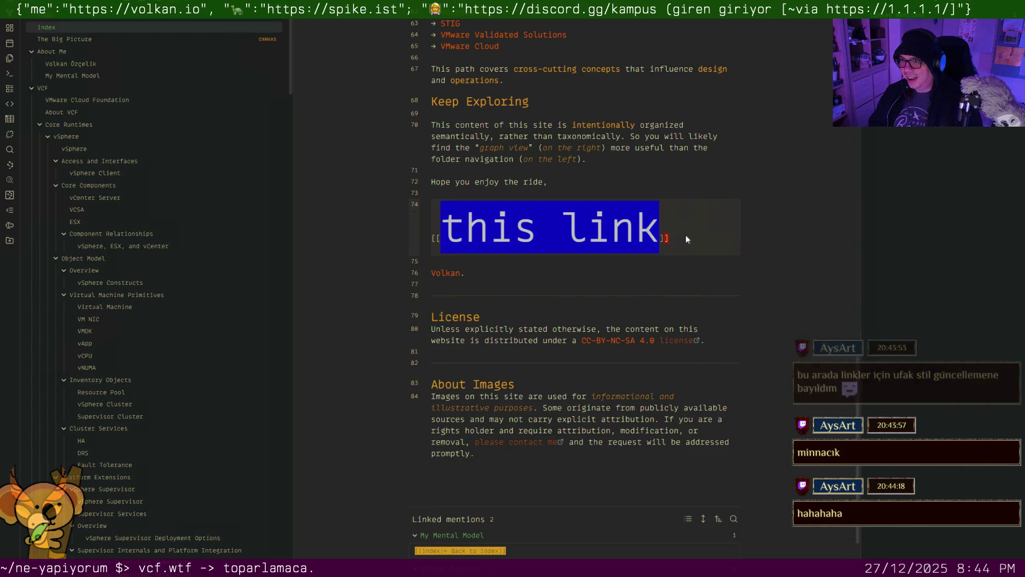
key(ctrl+z)
key(ctrl+z)
key(ctrl+shift+z)
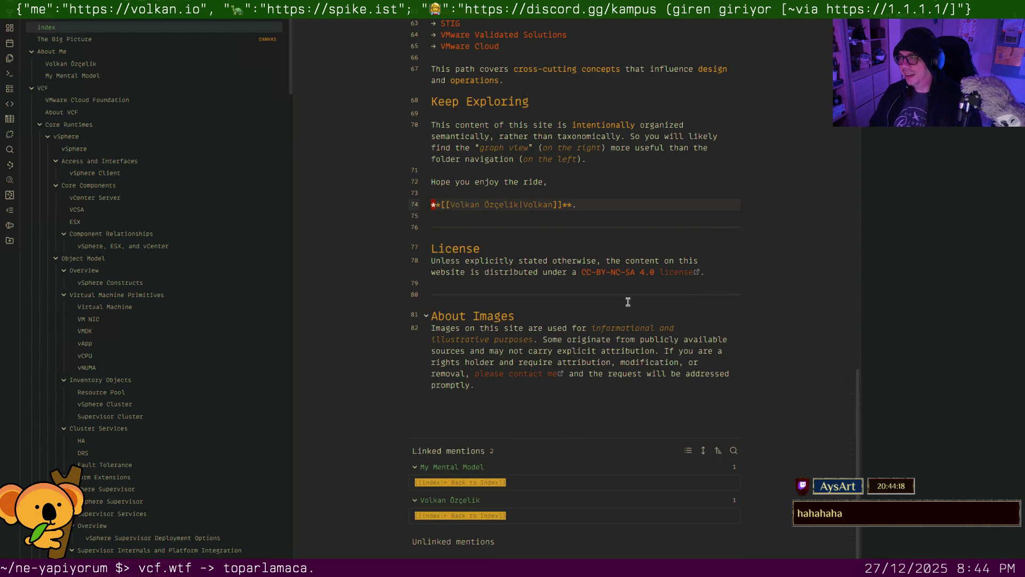
scroll(633, 360, up, 5)
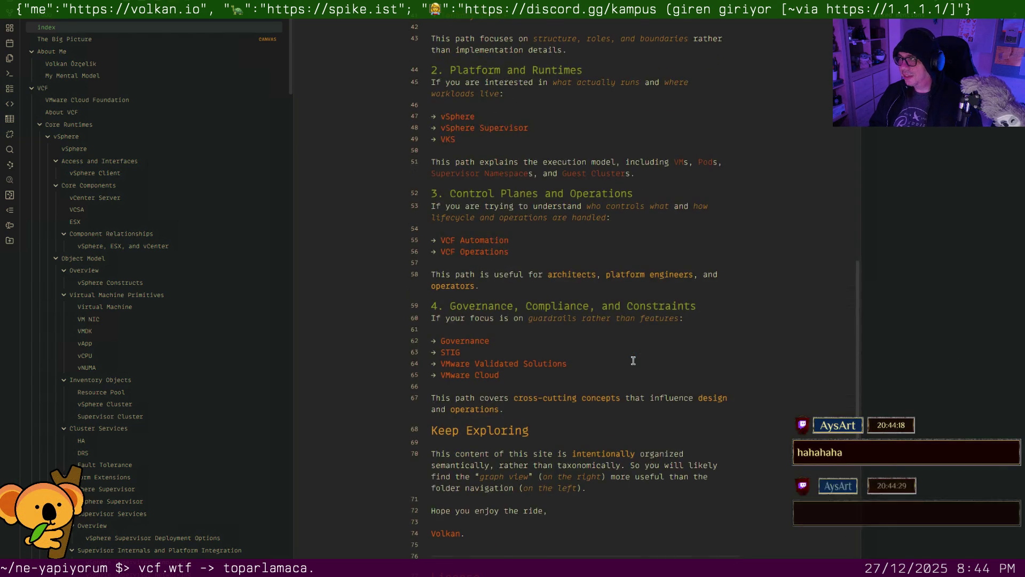
scroll(633, 361, up, 4)
scroll(633, 361, up, 5)
scroll(632, 360, up, 1)
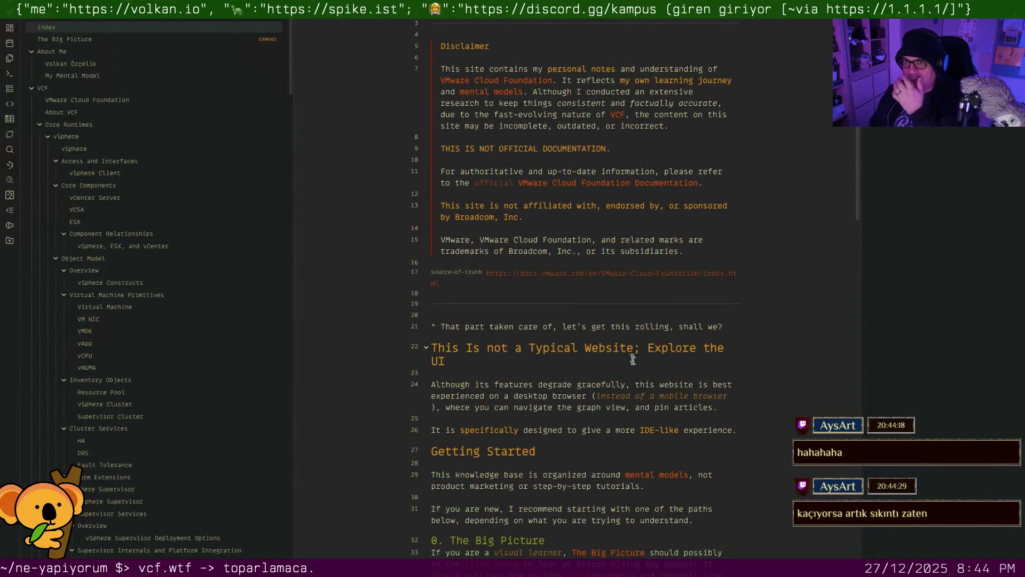
View The Big Picture canvas, the author profile note, and the My Mental Model note
click(117, 44)
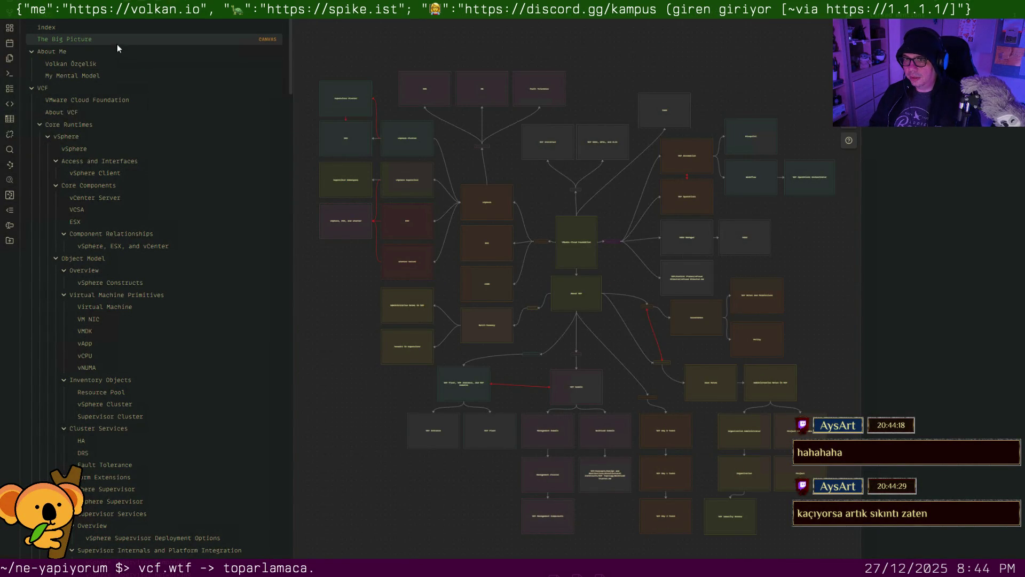
click(94, 64)
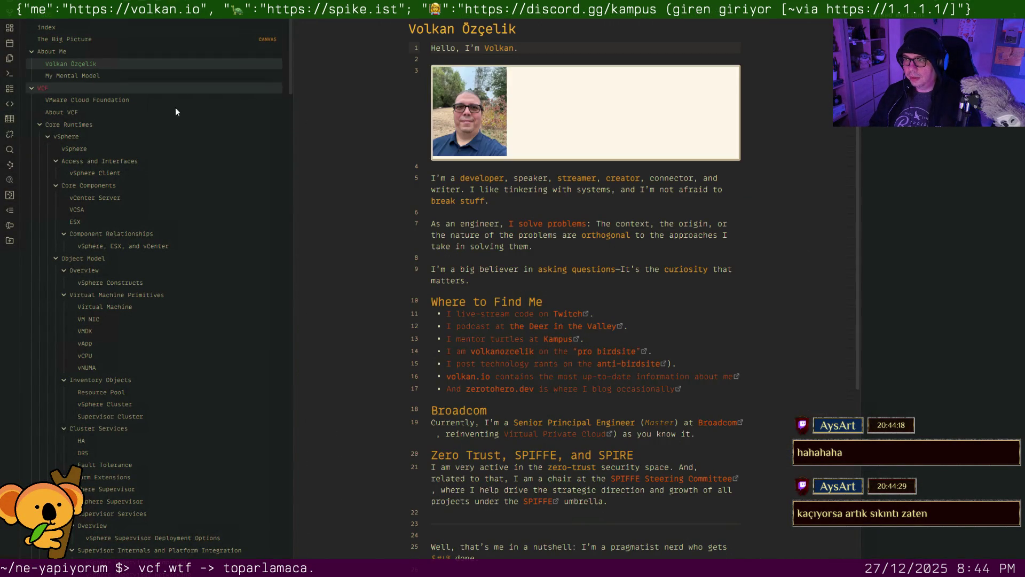
click(88, 77)
scroll(507, 185, down, 3)
scroll(507, 185, down, 4)
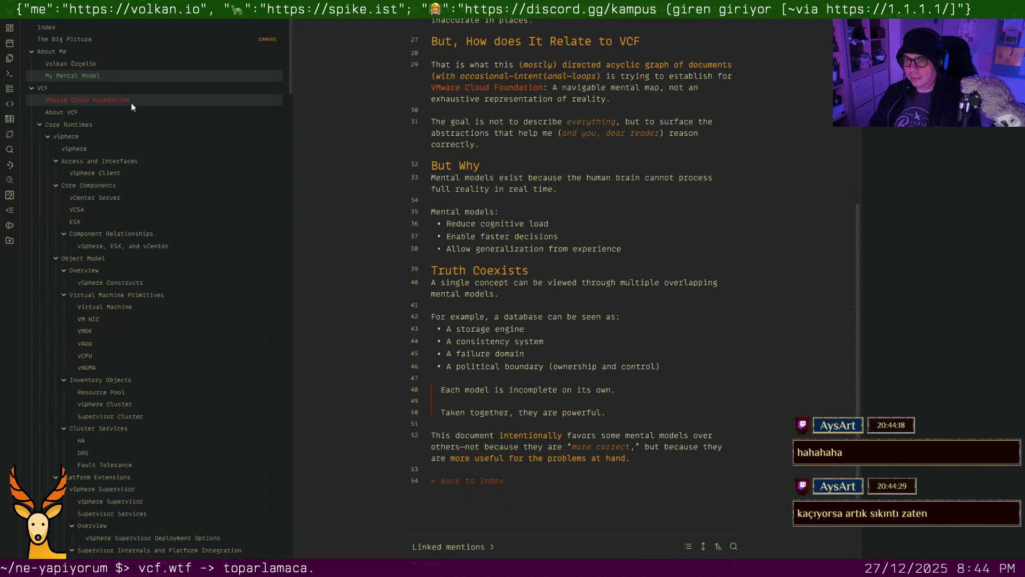
Open the VMware Cloud Foundation note and insert a blank line above its header image
click(130, 103)
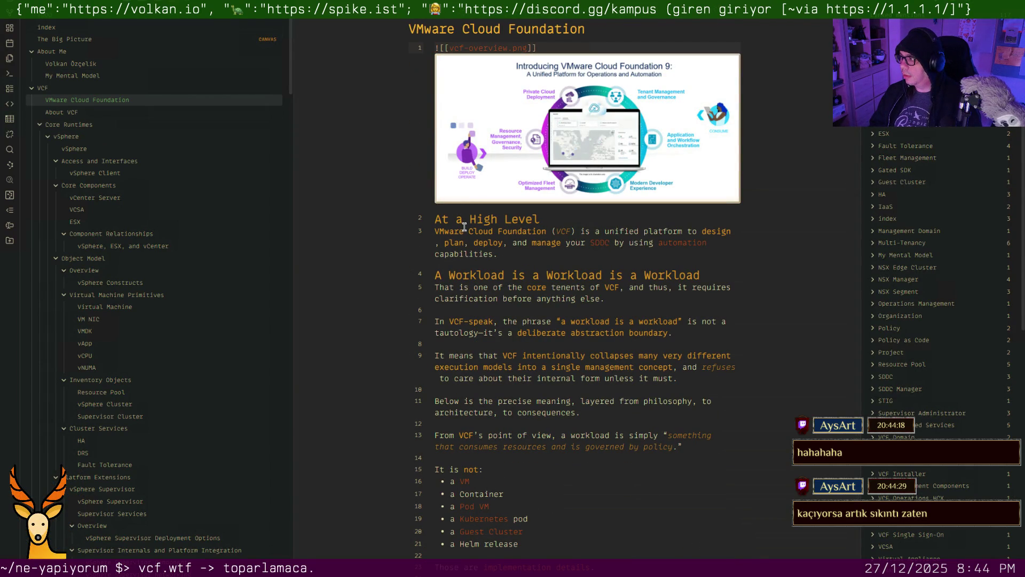
scroll(464, 240, down, 4)
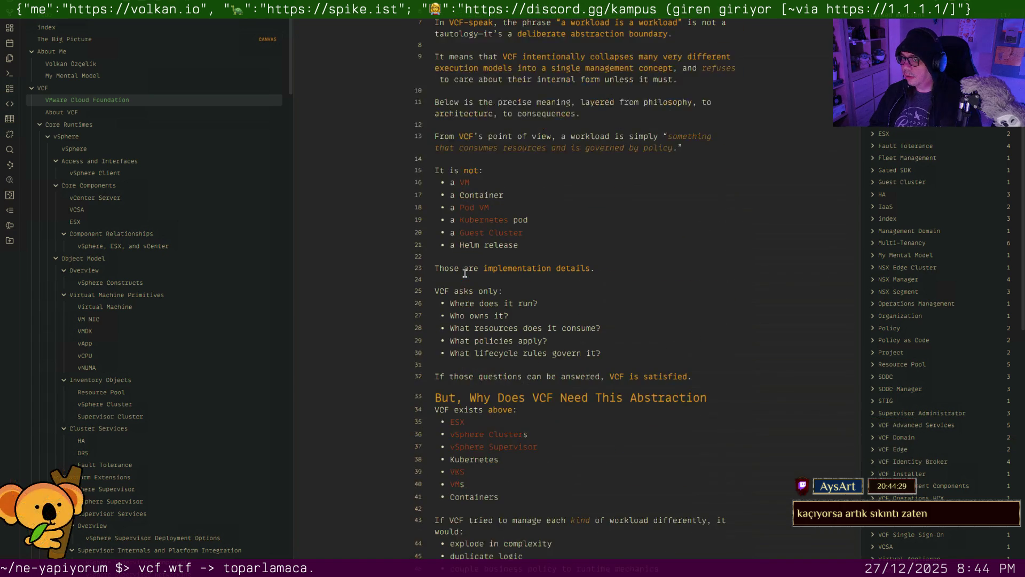
scroll(464, 273, down, 5)
scroll(463, 274, down, 1)
scroll(463, 273, down, 5)
scroll(463, 271, down, 3)
scroll(463, 273, down, 3)
scroll(464, 274, down, 3)
scroll(463, 272, down, 3)
scroll(465, 274, up, 10)
scroll(465, 273, up, 15)
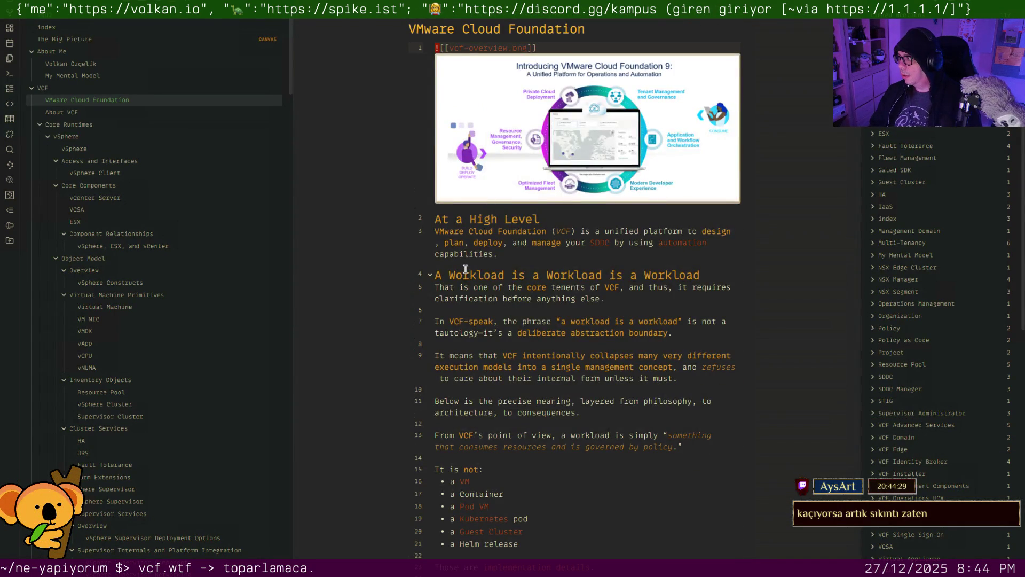
key(Down)
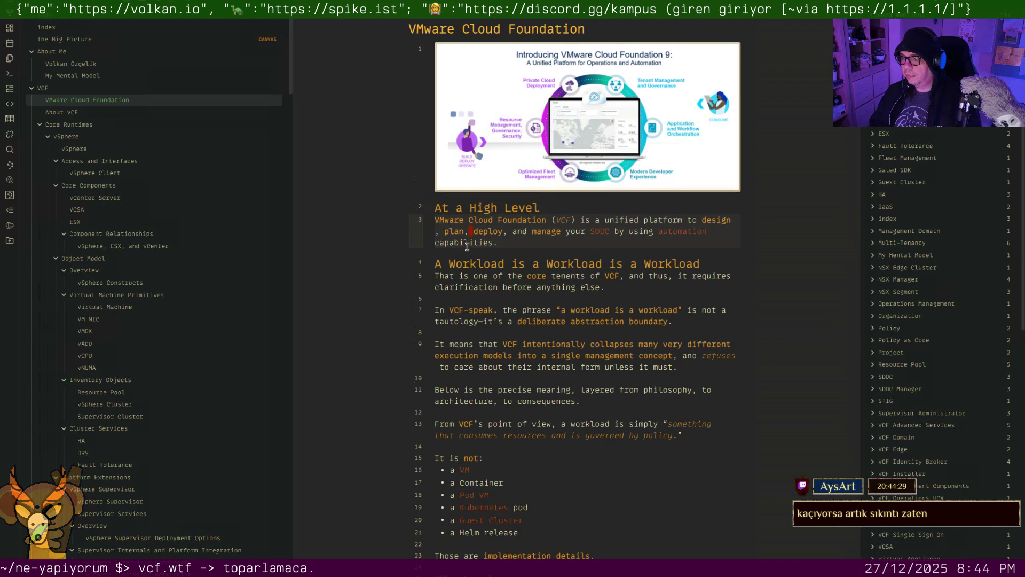
key(Up)
key(Down)
key(Up)
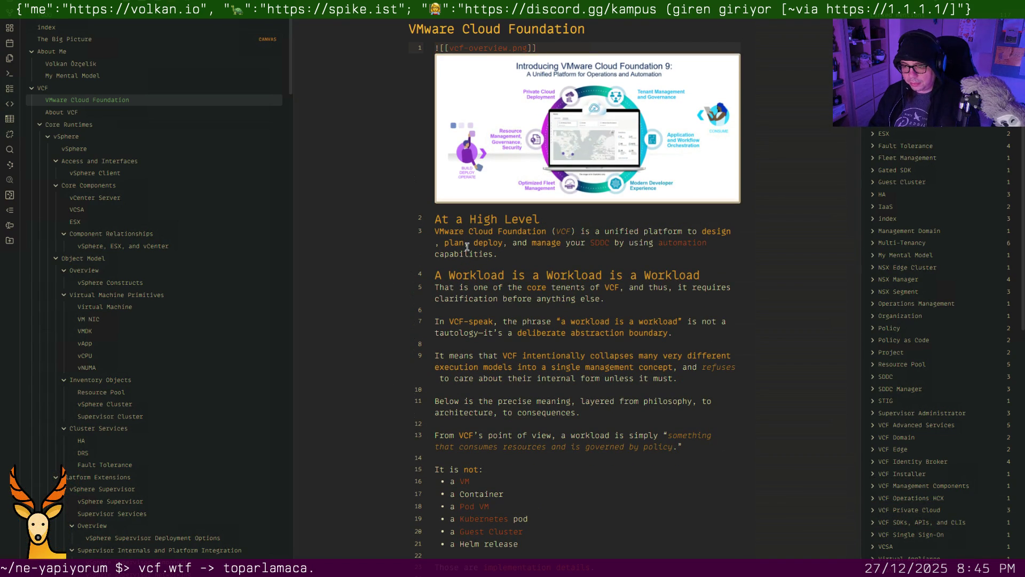
key(Return)
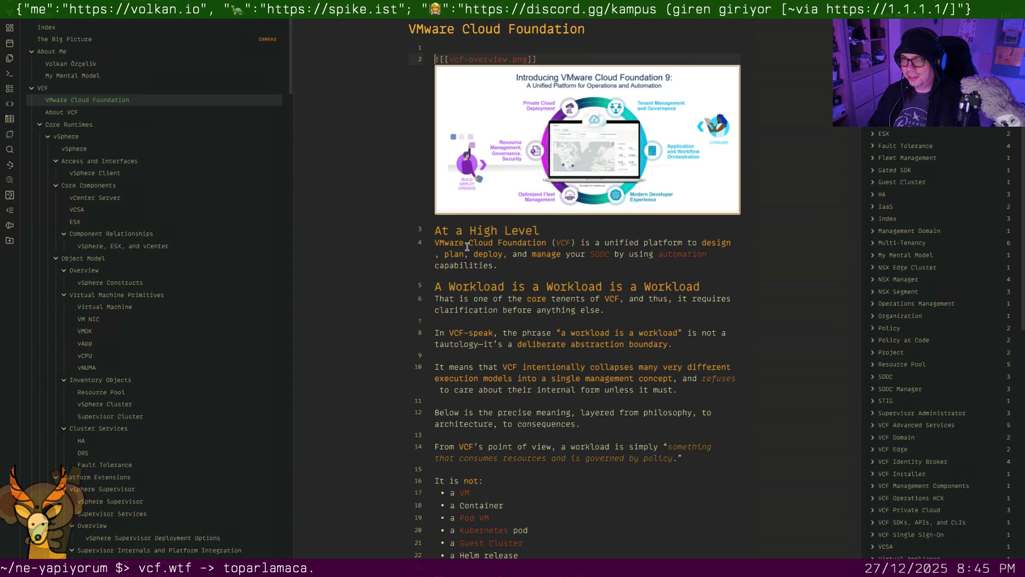
Add the #architecture tag on the first line and read down through the note
key(Up)
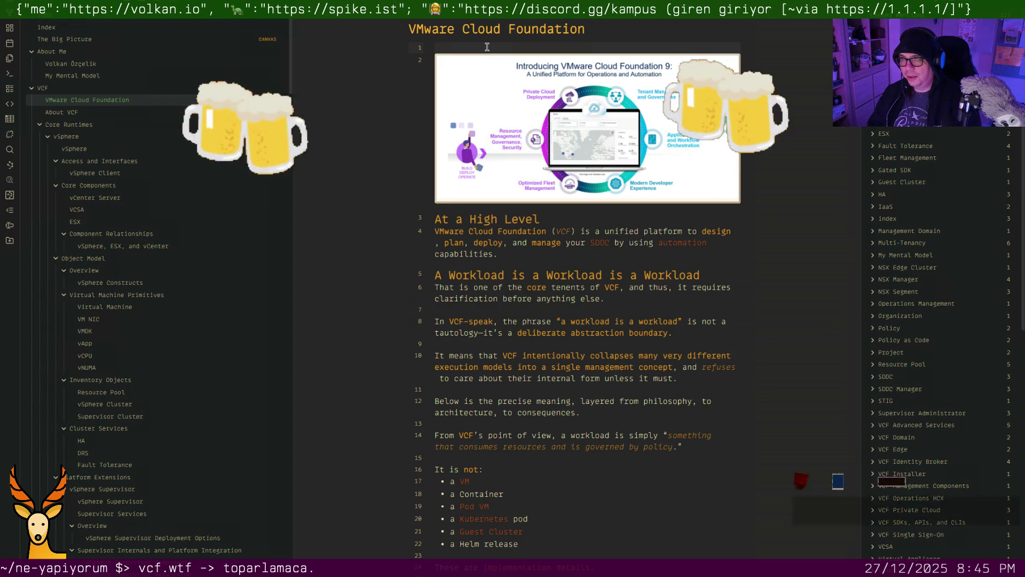
text(#architecture)
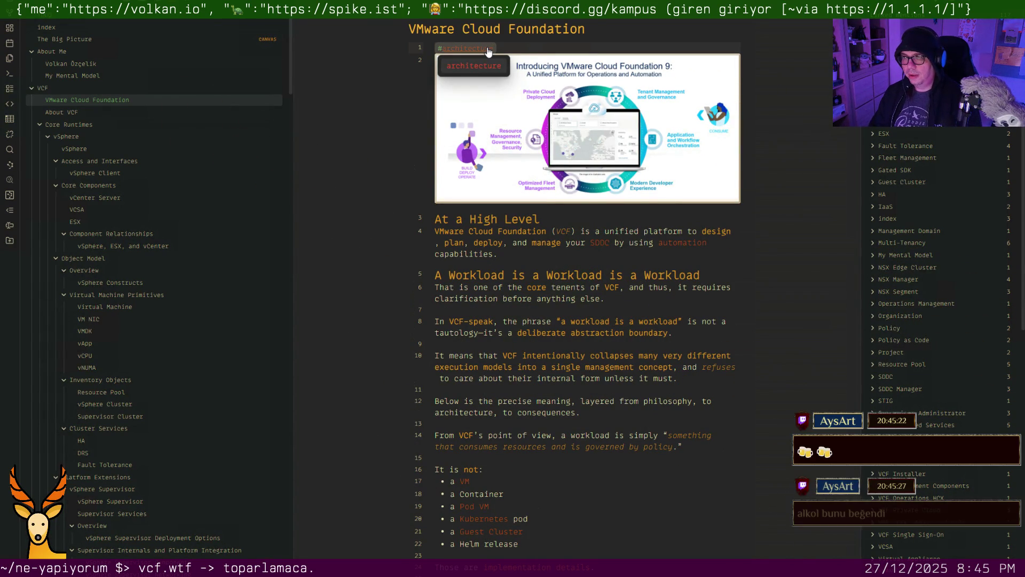
key(Return)
key(Return)
key(Down)
key(Down)
key(Down)
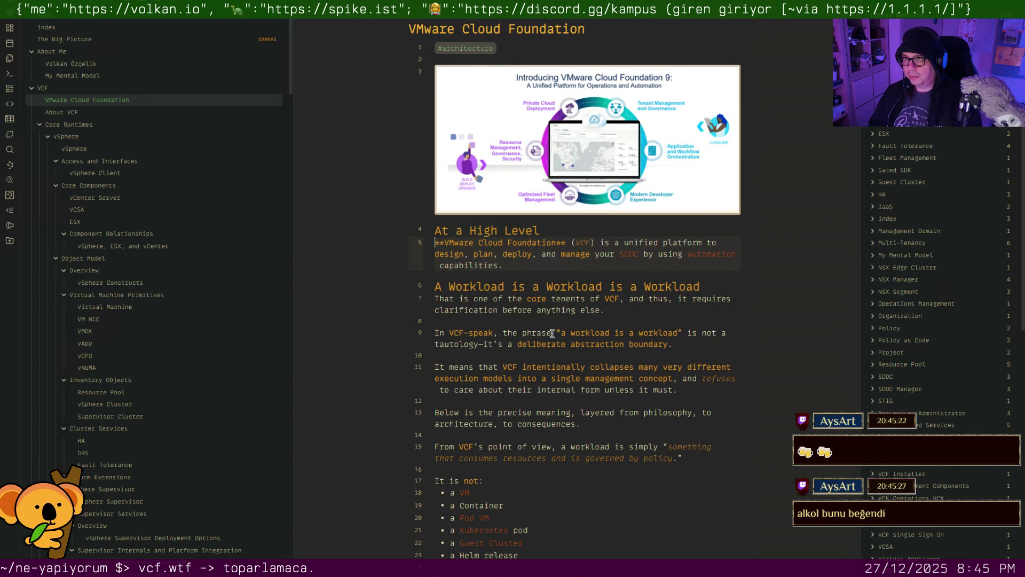
scroll(551, 333, down, 2)
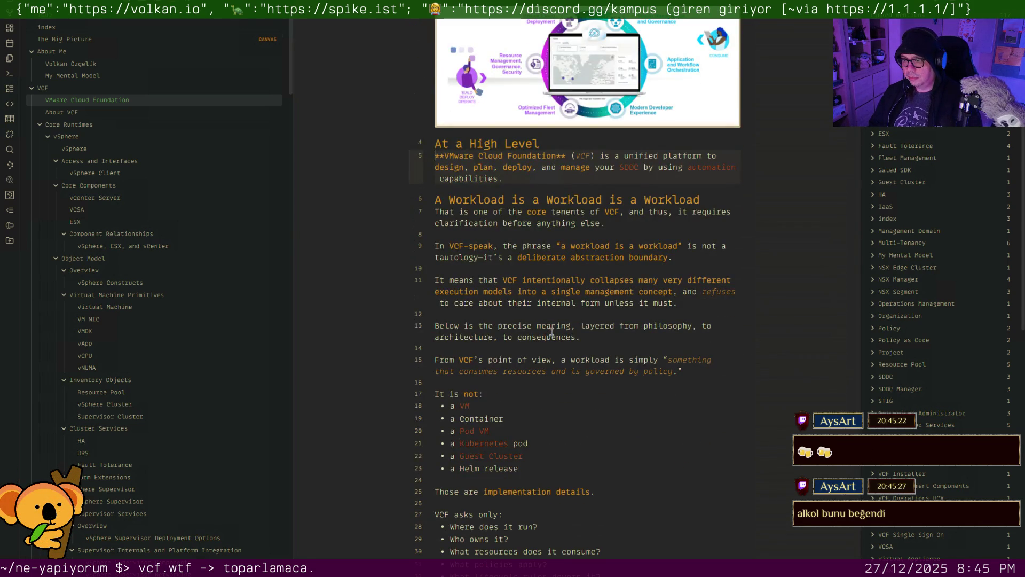
scroll(552, 333, down, 2)
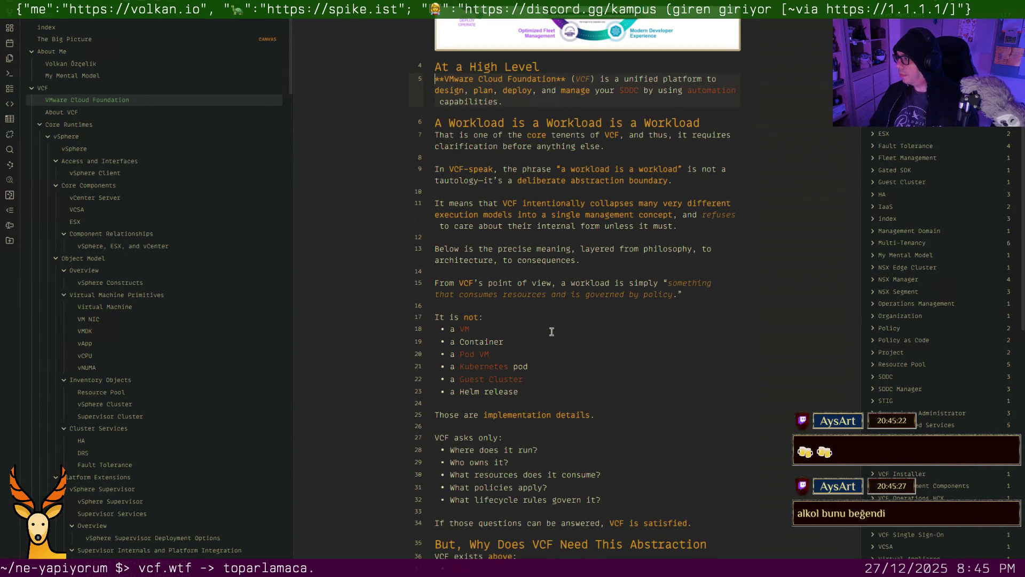
scroll(552, 331, down, 4)
scroll(551, 331, down, 2)
scroll(552, 331, down, 2)
scroll(551, 331, down, 4)
scroll(551, 330, down, 6)
scroll(551, 331, down, 2)
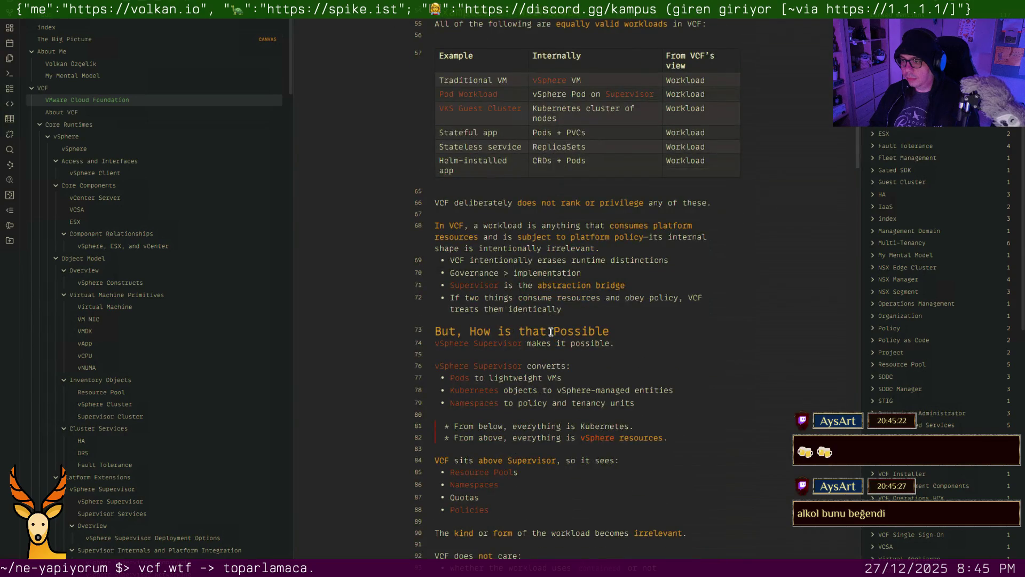
scroll(551, 331, down, 6)
scroll(551, 331, down, 4)
scroll(550, 331, down, 2)
scroll(551, 331, down, 6)
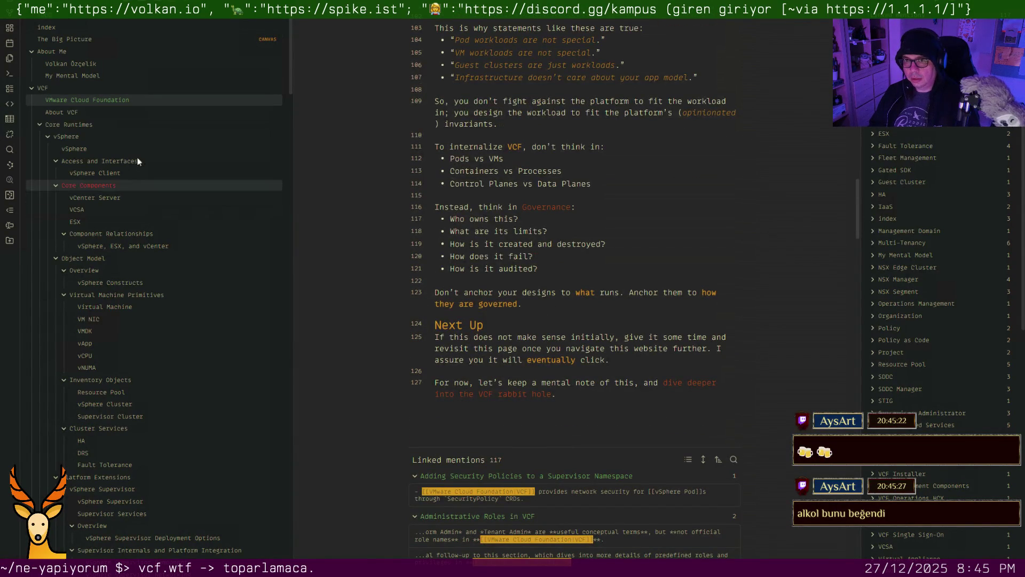
click(94, 116)
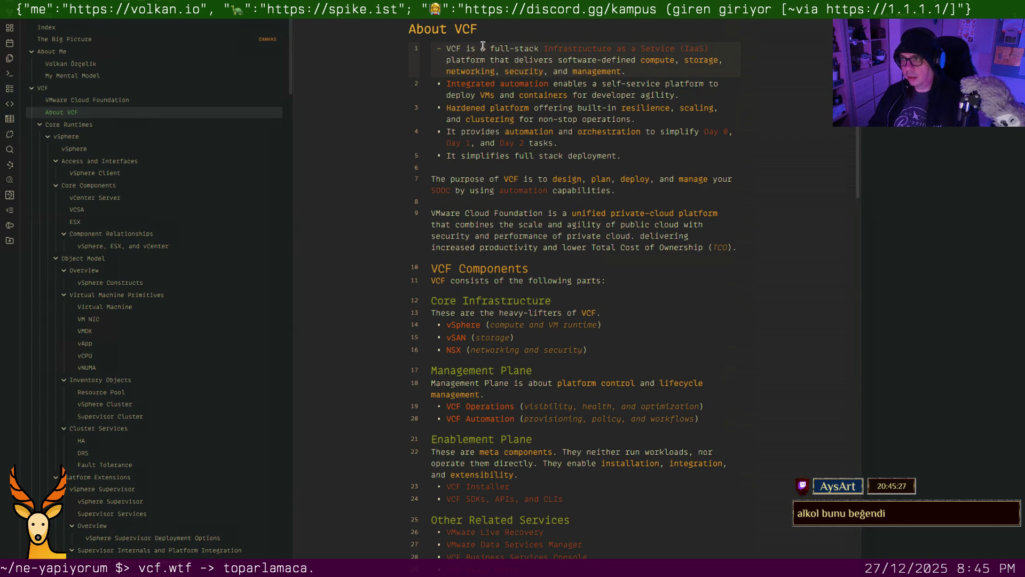
key(Down)
key(Down)
key(Down)
key(Down)
key(Down)
key(g)
key(g)
key(O)
key(Escape)
text(O#)
text(architecture)
key(Escape)
key(Down)
key(Down)
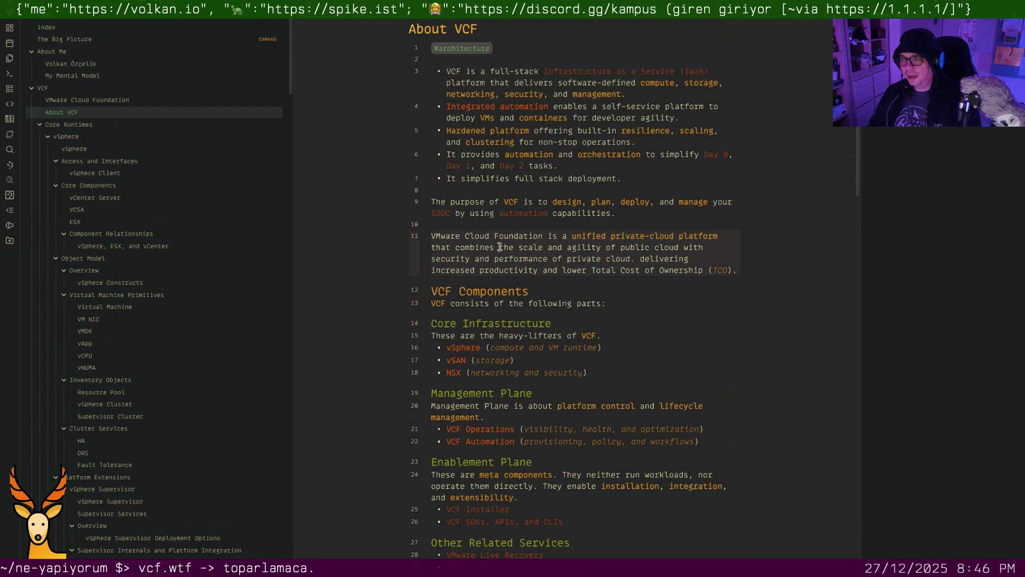
scroll(497, 240, down, 5)
scroll(499, 246, down, 5)
scroll(500, 246, down, 3)
scroll(499, 246, down, 2)
scroll(499, 247, down, 4)
scroll(500, 246, down, 2)
scroll(499, 246, down, 6)
scroll(499, 245, down, 2)
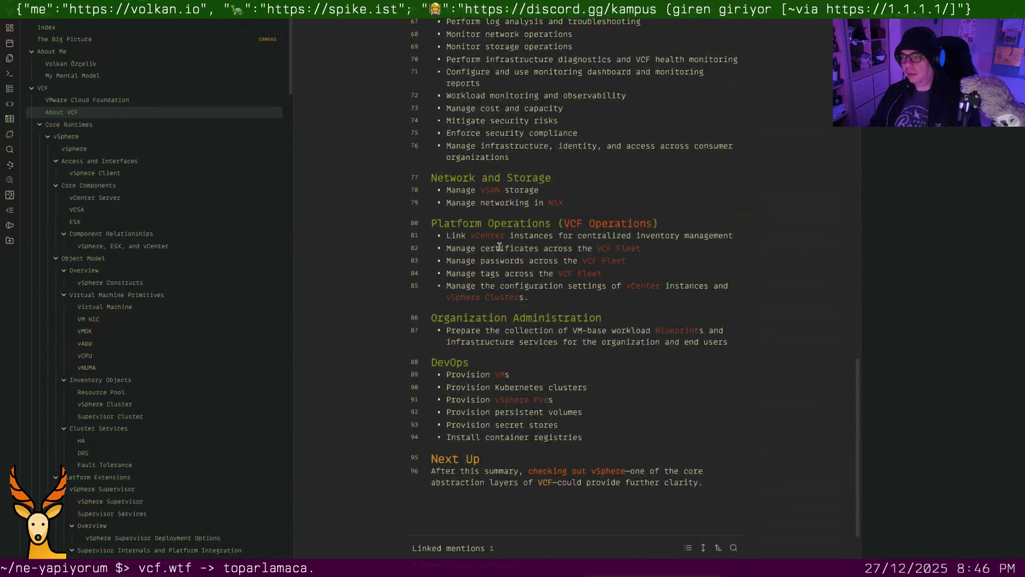
scroll(499, 245, down, 2)
click(74, 148)
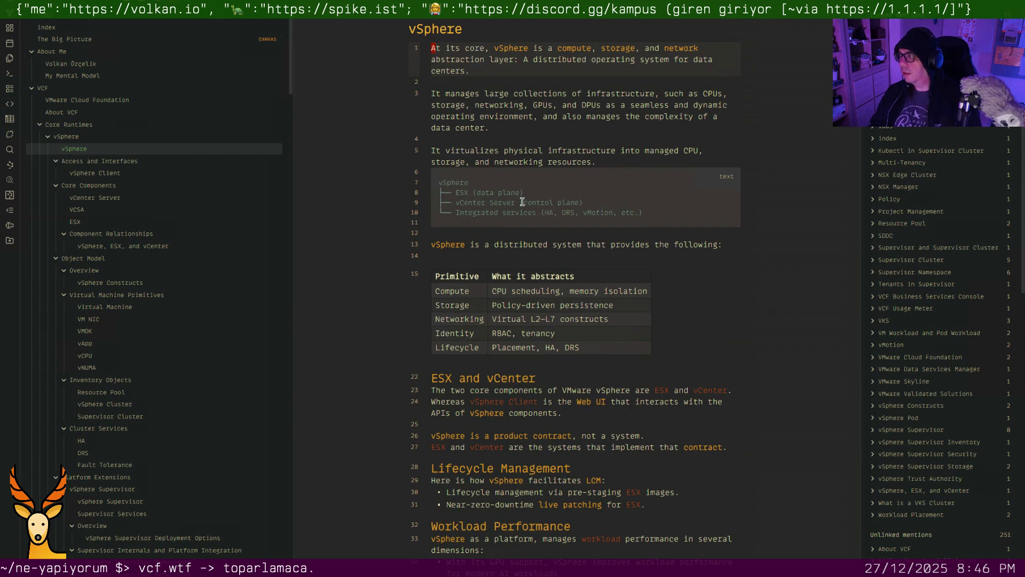
scroll(522, 202, down, 6)
scroll(522, 202, down, 3)
scroll(522, 202, down, 8)
scroll(522, 202, down, 1)
scroll(522, 202, up, 10)
scroll(522, 202, up, 6)
scroll(521, 202, up, 1)
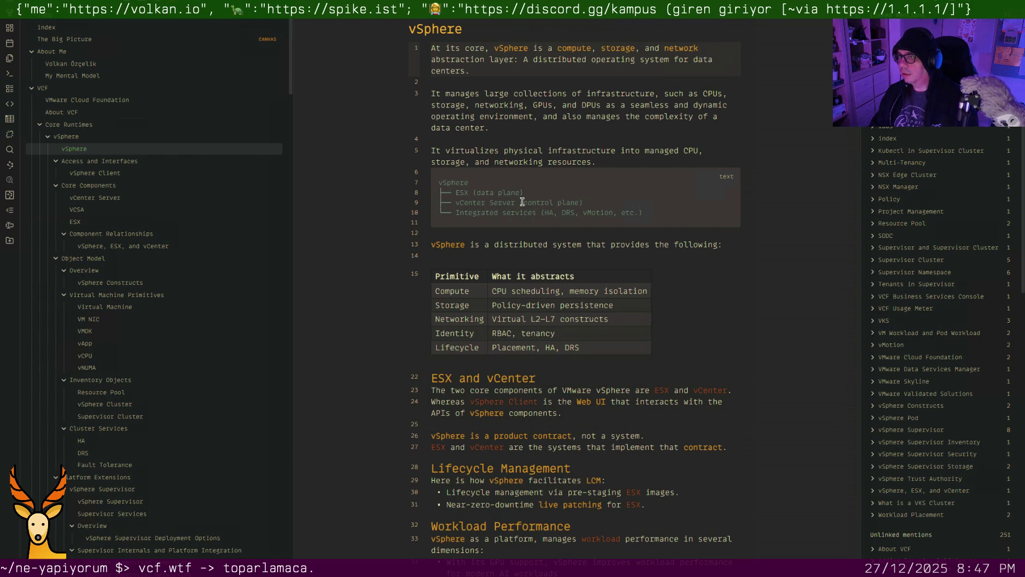
Tag the vSphere note #architecture on a new first line, then move on to the vSphere Client note
key(shift+o)
text(#ar)
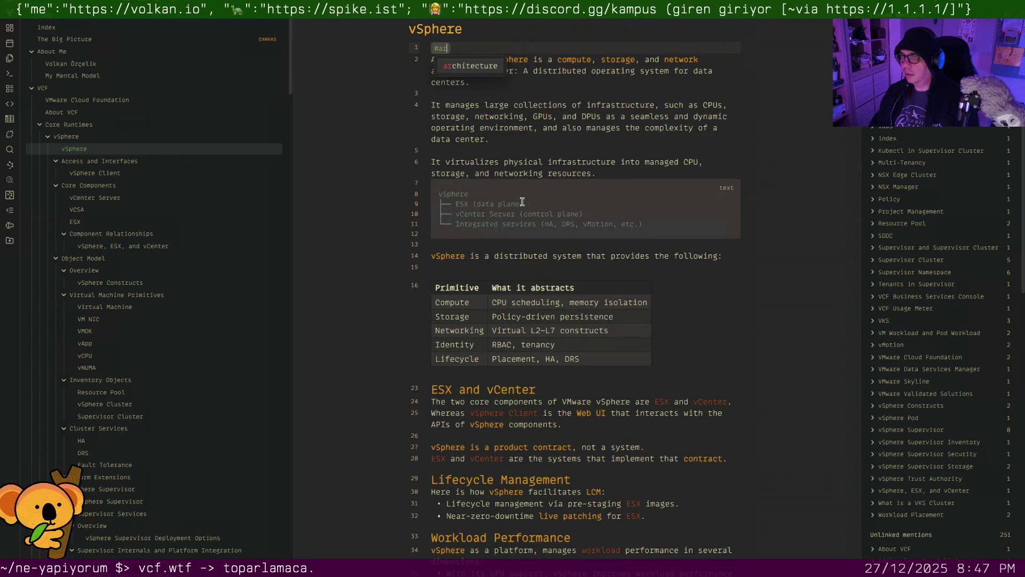
text(chitecture)
key(Escape)
key(Return)
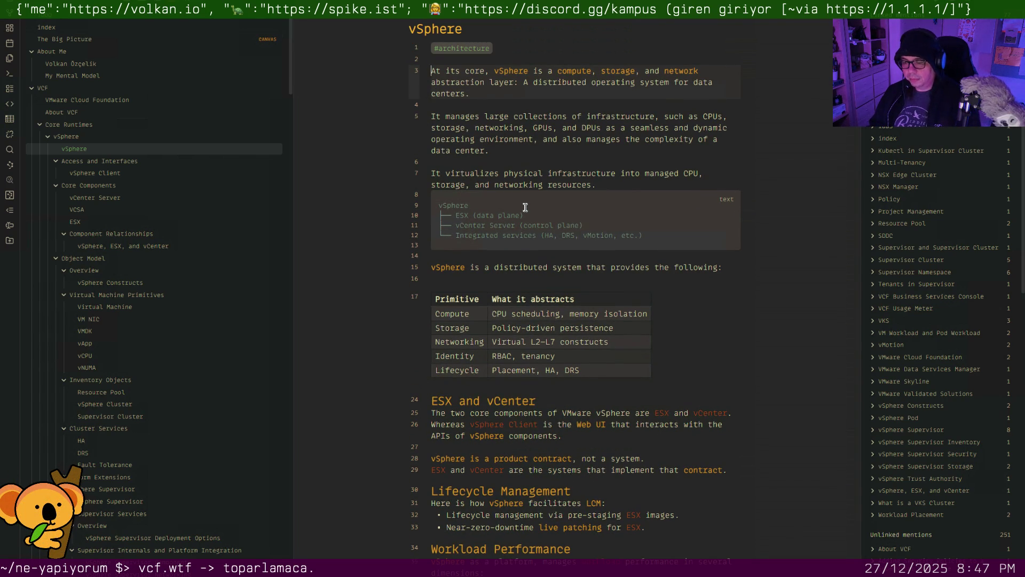
scroll(524, 207, down, 3)
scroll(524, 207, down, 3)
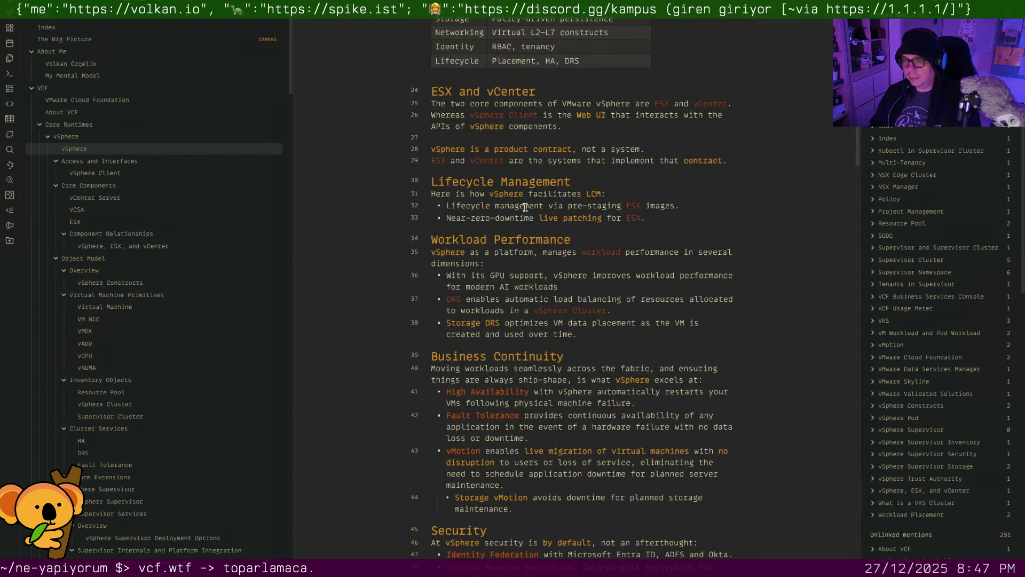
scroll(525, 206, down, 3)
scroll(524, 207, down, 1)
scroll(524, 207, down, 5)
scroll(524, 206, down, 2)
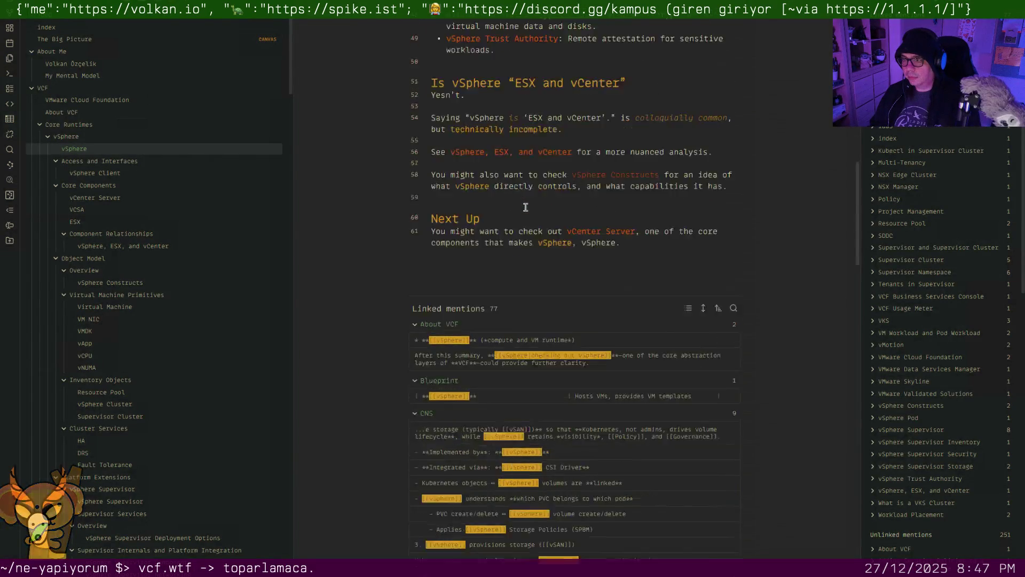
scroll(524, 207, up, 15)
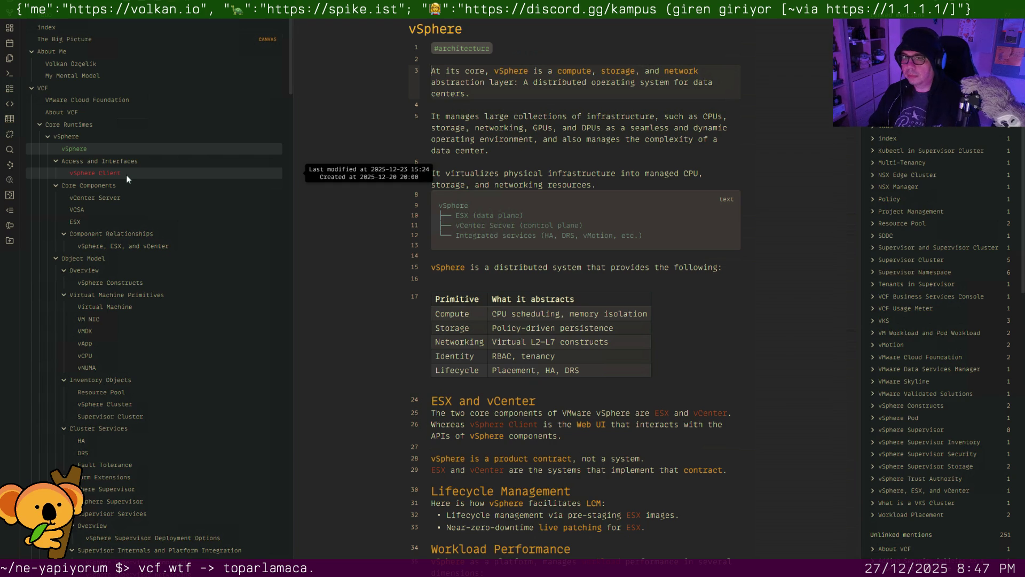
click(126, 175)
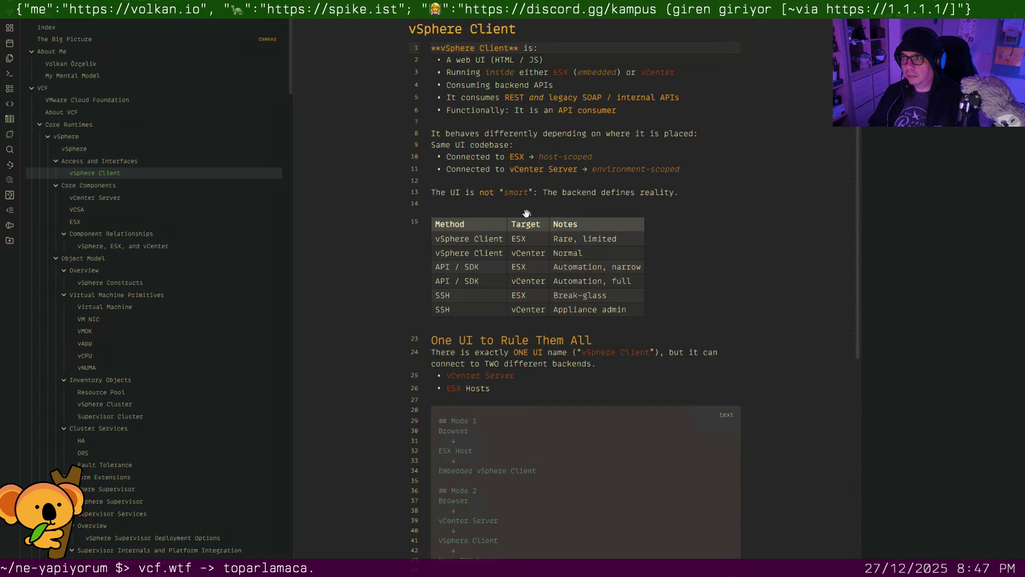
scroll(501, 209, down, 5)
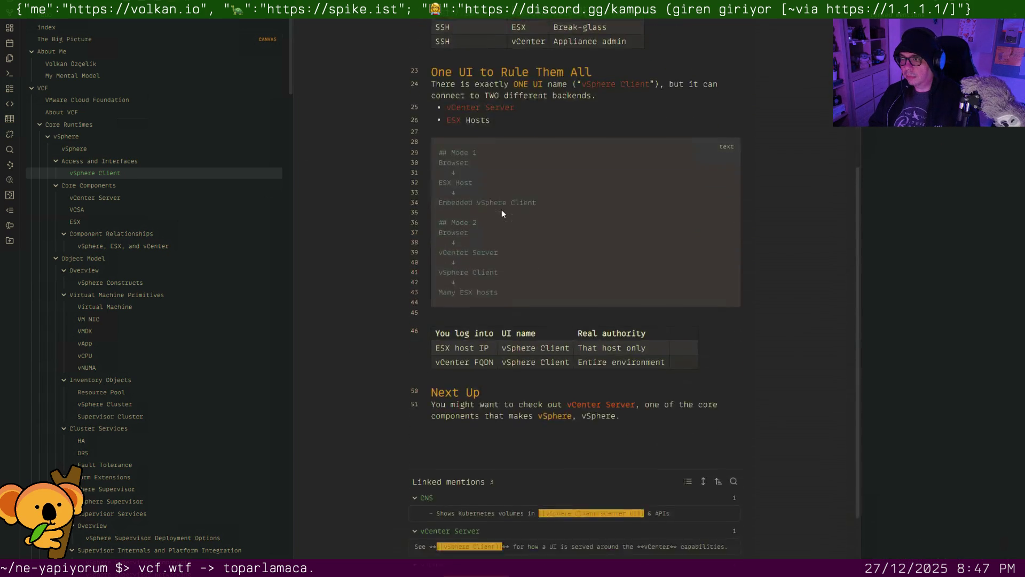
scroll(501, 209, down, 2)
scroll(501, 210, up, 5)
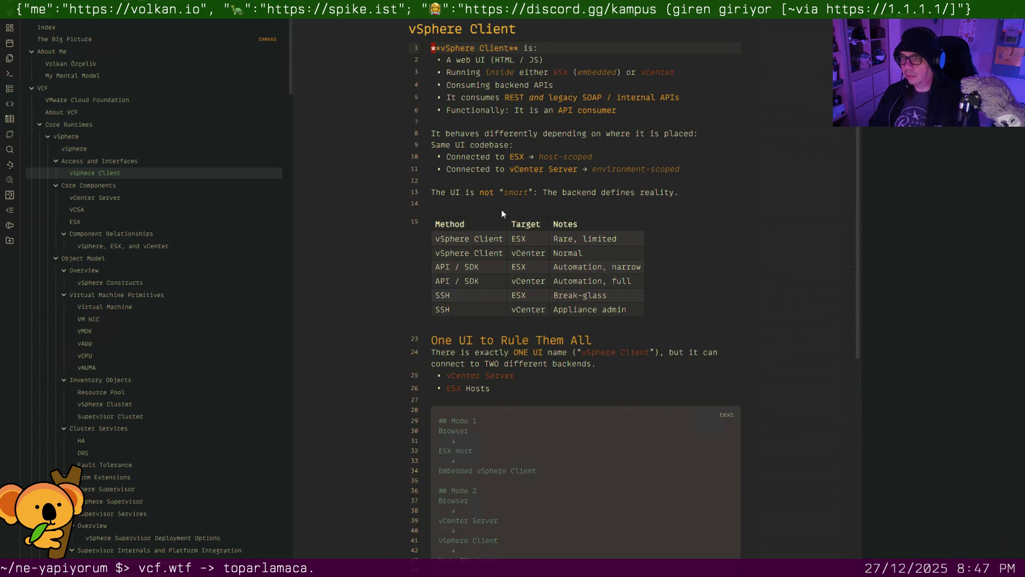
Tag the vSphere Client note #operations on a new first line, glancing at vCenter Server
key(Return)
key(Up)
text(#operations)
key(Return)
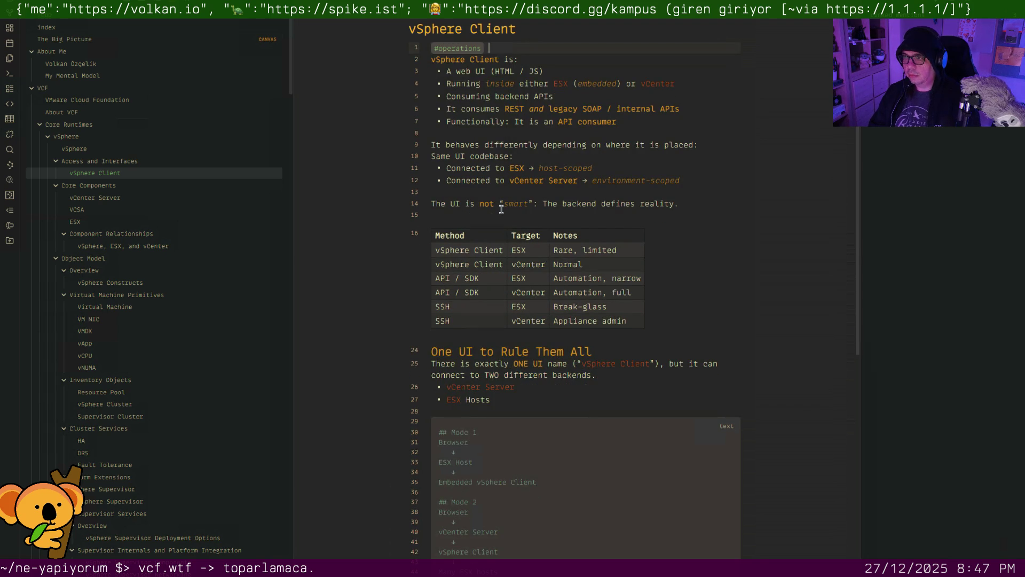
key(Return)
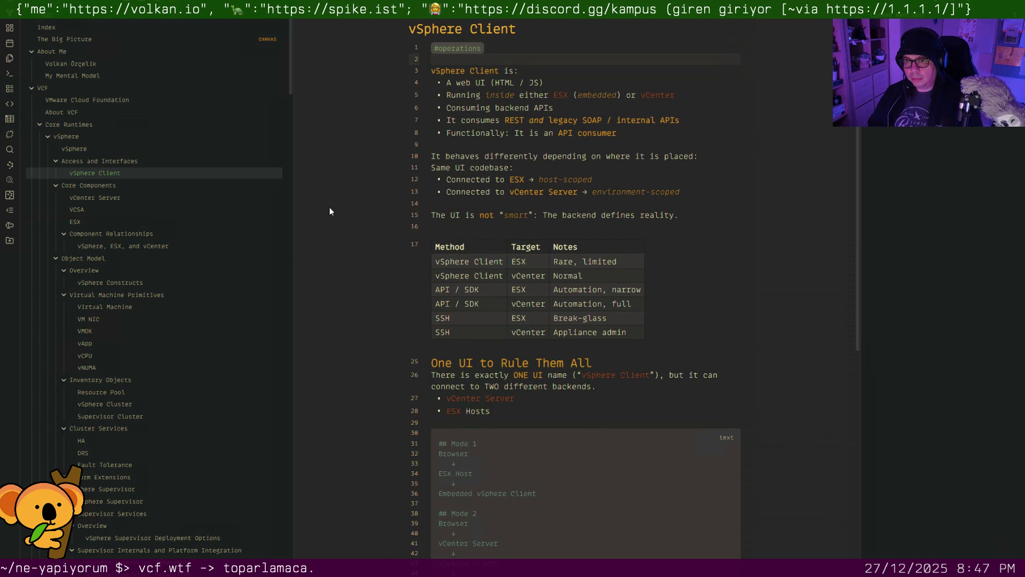
click(138, 202)
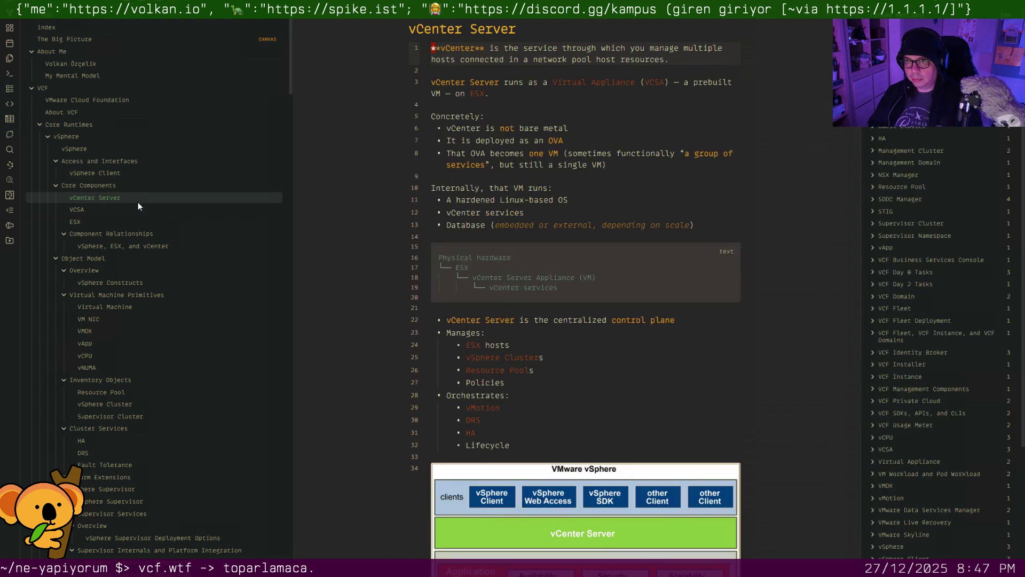
click(122, 175)
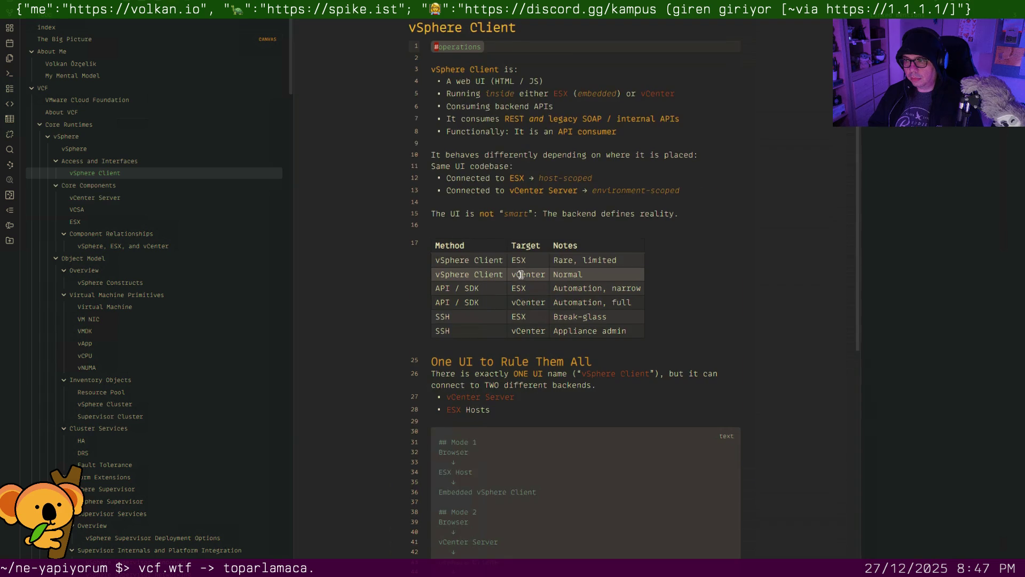
scroll(361, 229, down, 5)
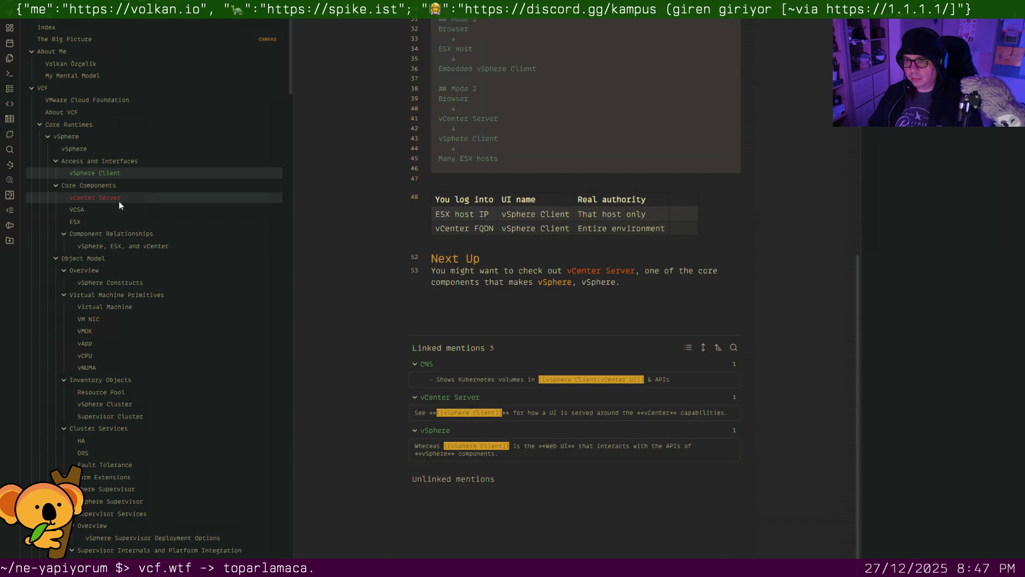
click(119, 201)
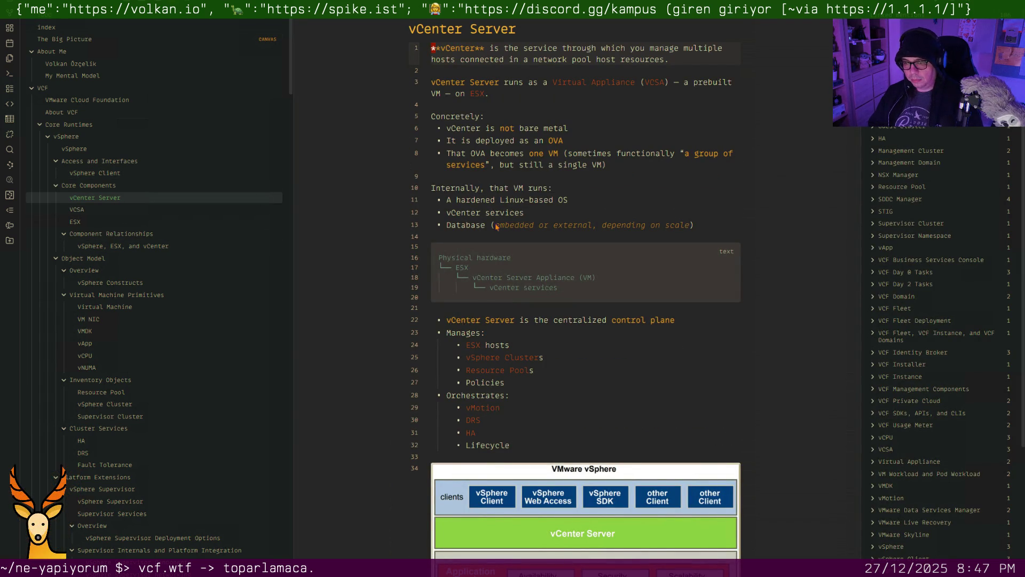
scroll(496, 226, down, 3)
scroll(527, 233, down, 1)
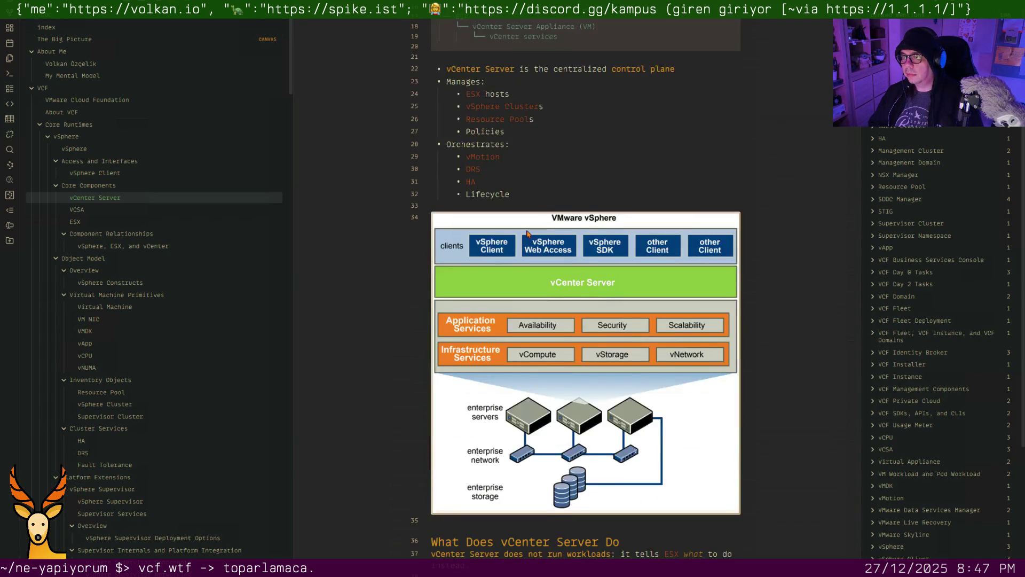
scroll(527, 234, down, 5)
scroll(527, 233, down, 4)
scroll(527, 233, down, 3)
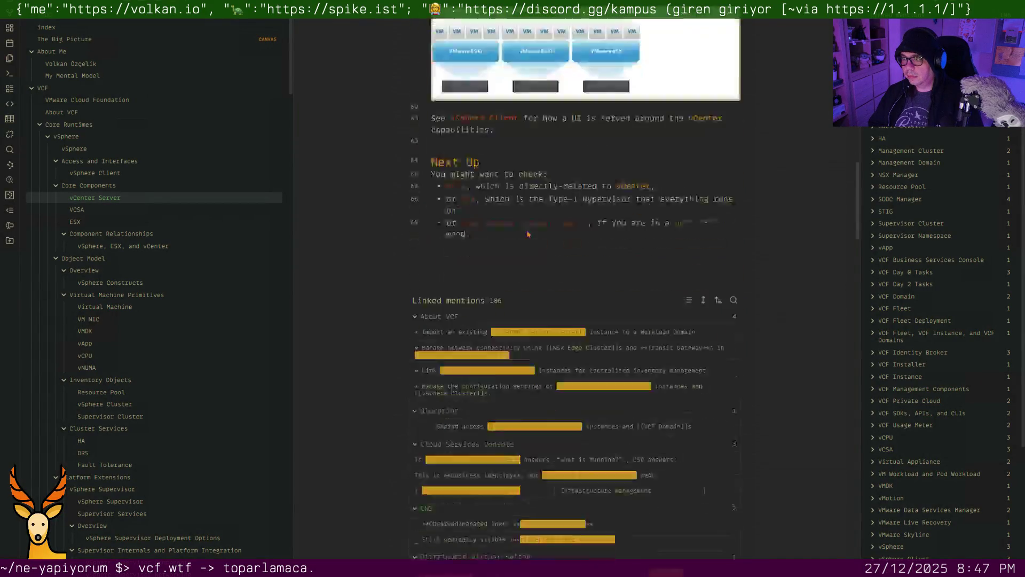
scroll(527, 234, up, 4)
scroll(527, 233, up, 6)
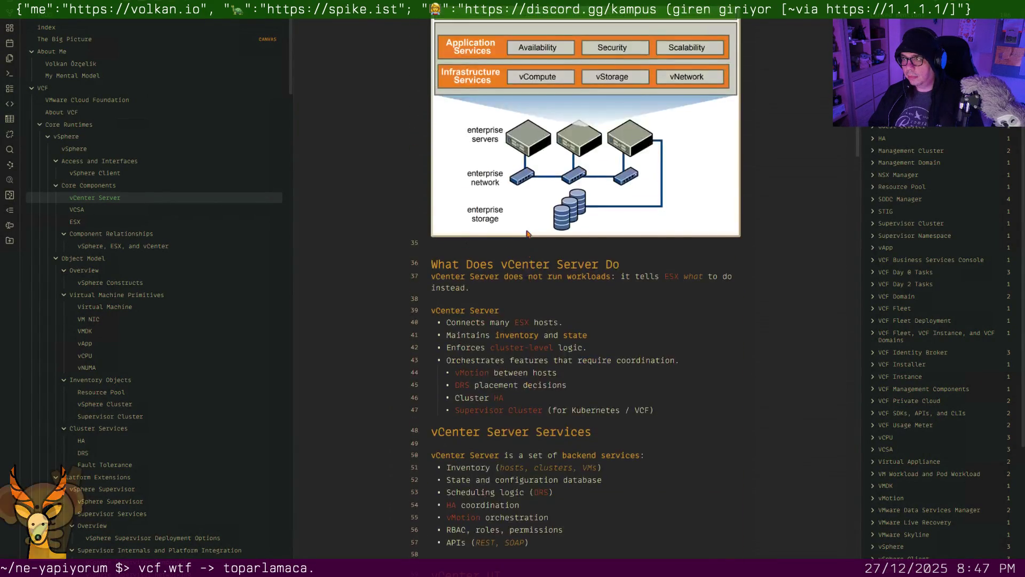
scroll(527, 234, up, 8)
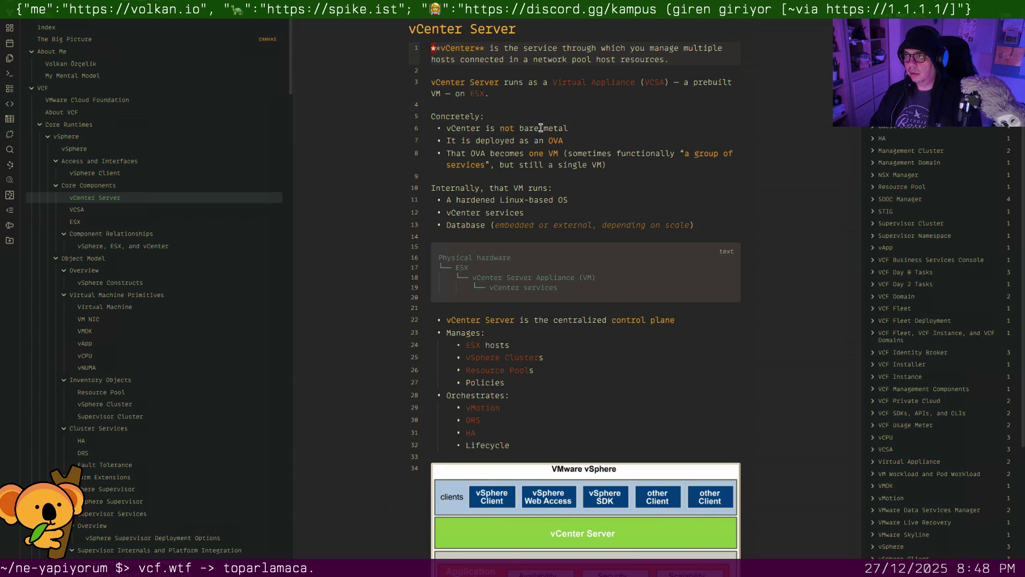
key(shift+o)
key(Return)
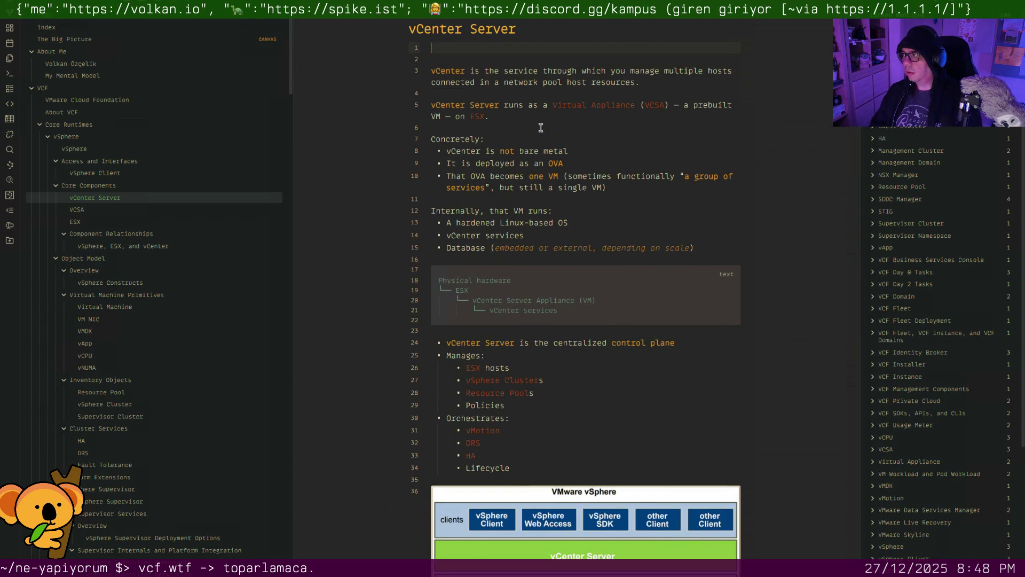
text(#architecture)
key(Escape)
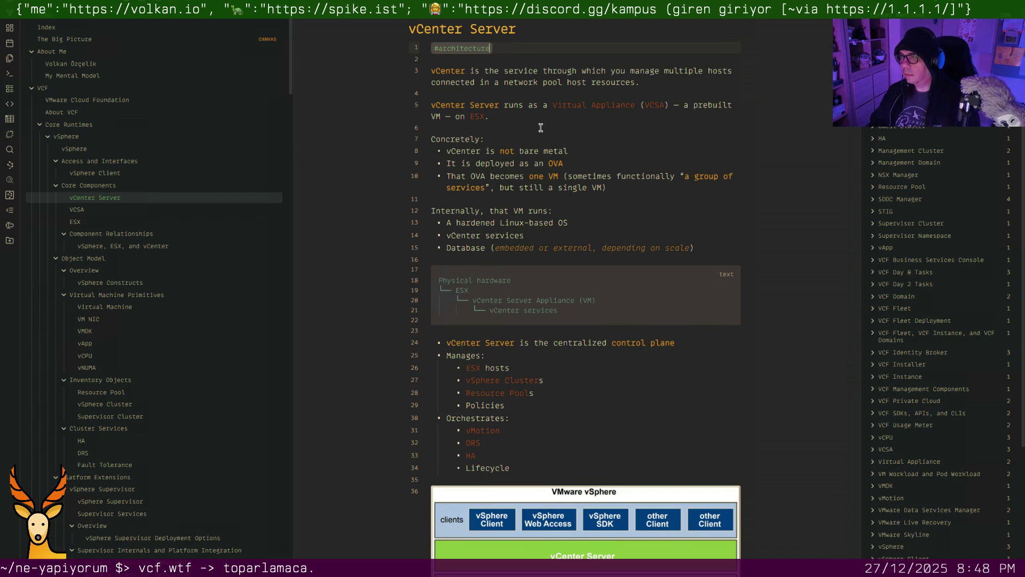
key(Down)
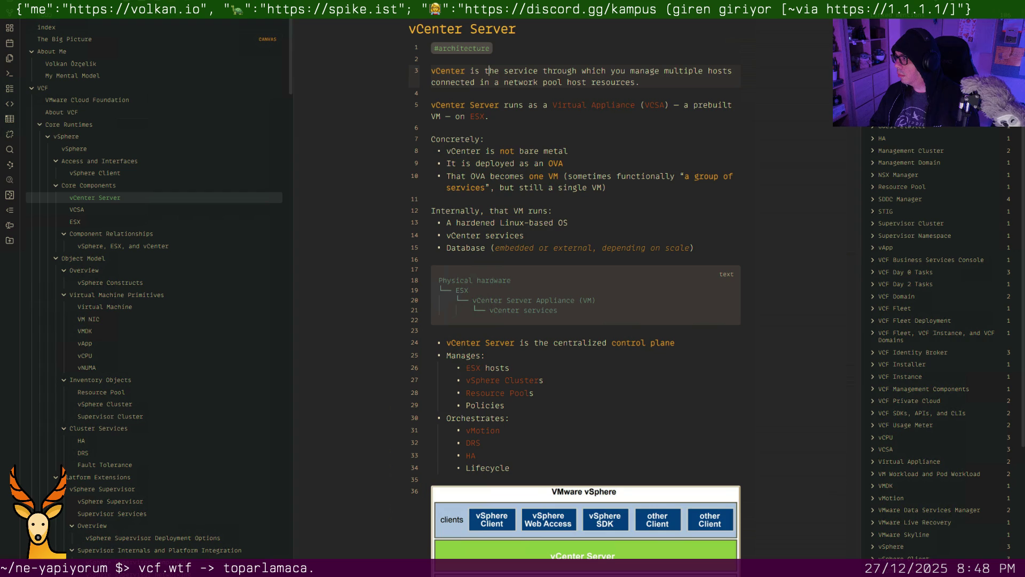
click(637, 179)
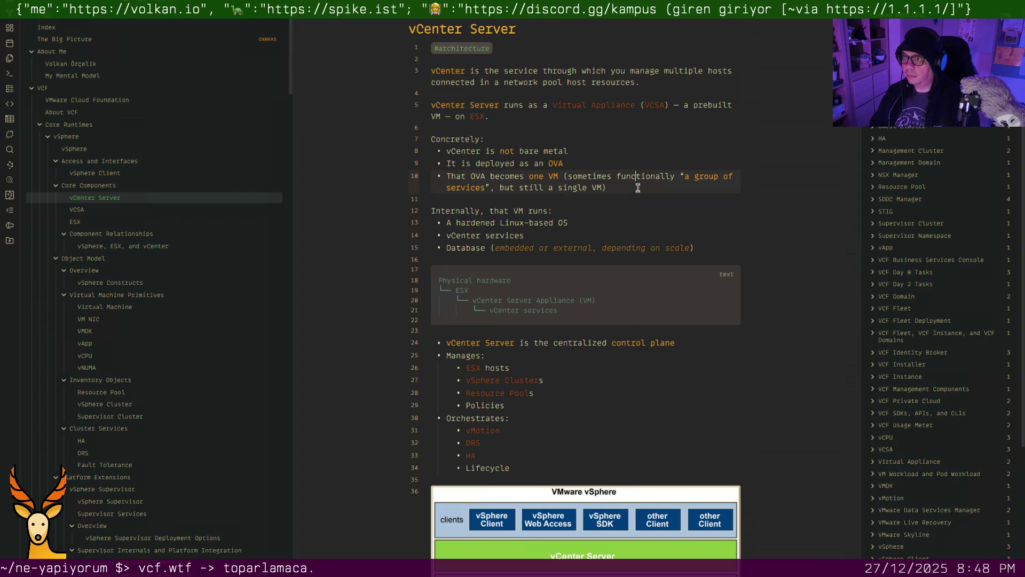
scroll(638, 182, down, 3)
scroll(637, 191, down, 1)
scroll(638, 191, down, 3)
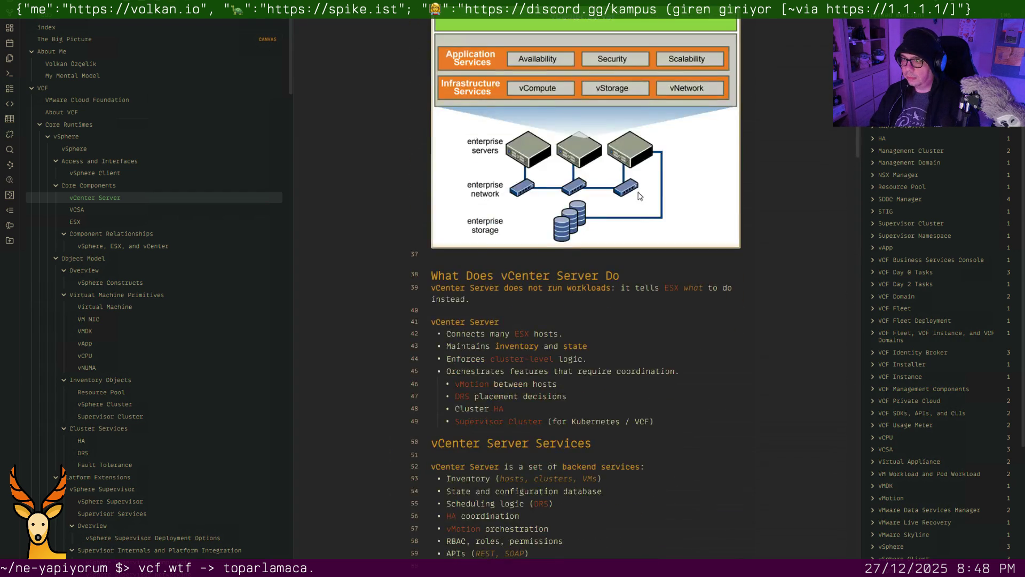
scroll(638, 192, down, 3)
scroll(638, 192, down, 5)
scroll(638, 191, down, 1)
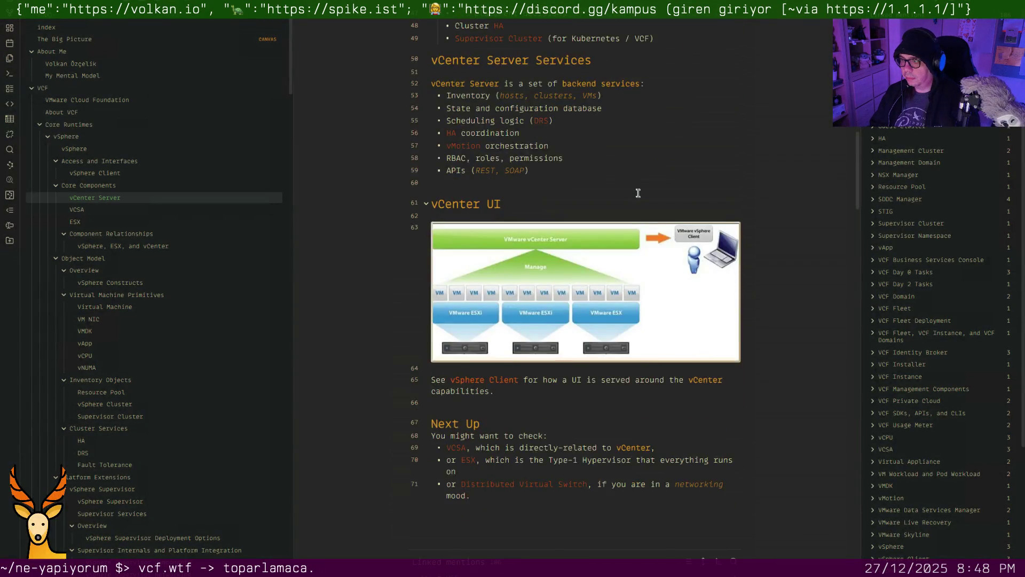
scroll(639, 195, down, 4)
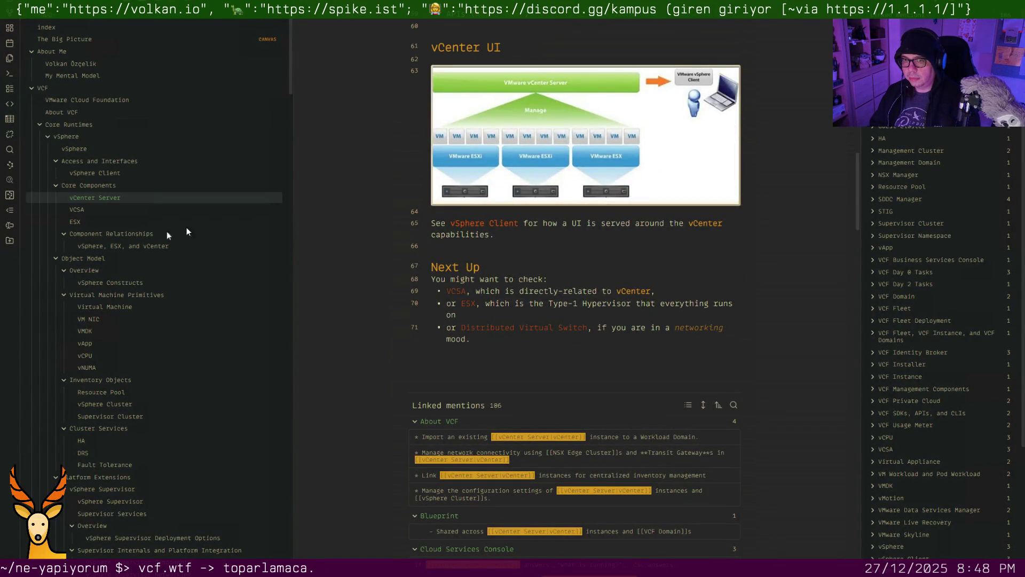
click(108, 213)
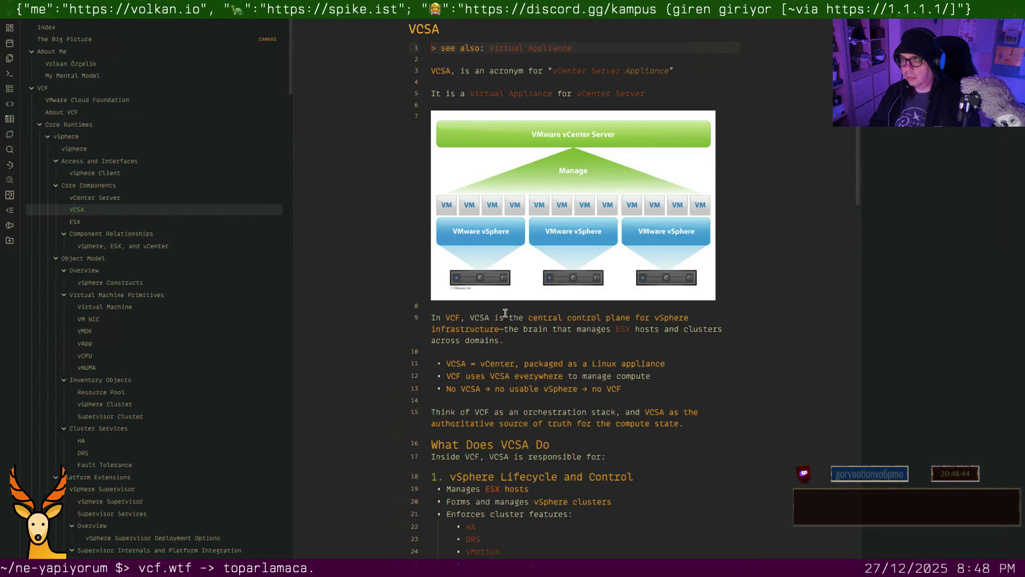
scroll(507, 308, down, 3)
scroll(504, 313, down, 1)
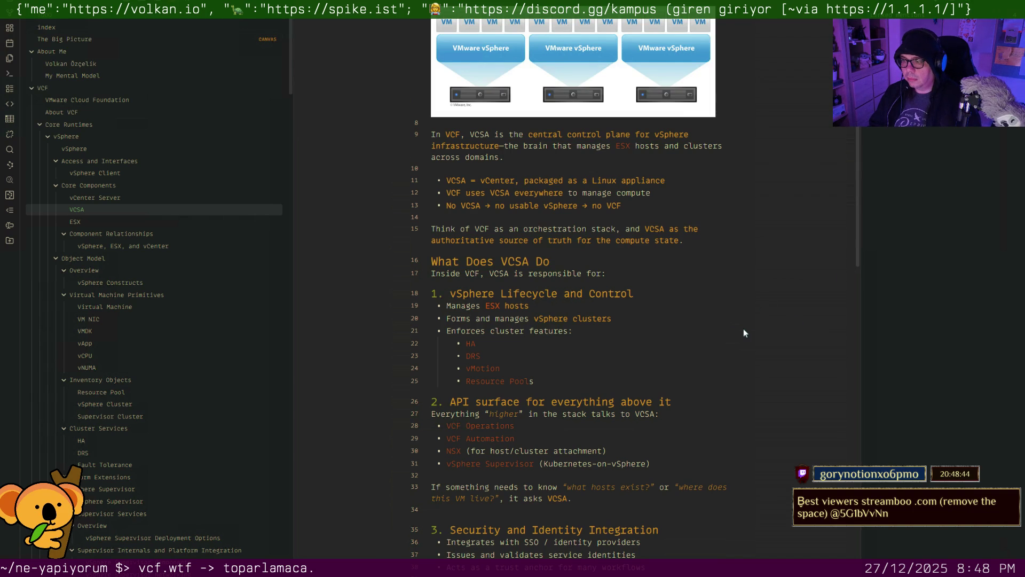
scroll(743, 333, down, 5)
scroll(743, 332, down, 5)
scroll(743, 332, down, 3)
scroll(706, 333, down, 3)
scroll(680, 341, down, 5)
scroll(656, 341, down, 2)
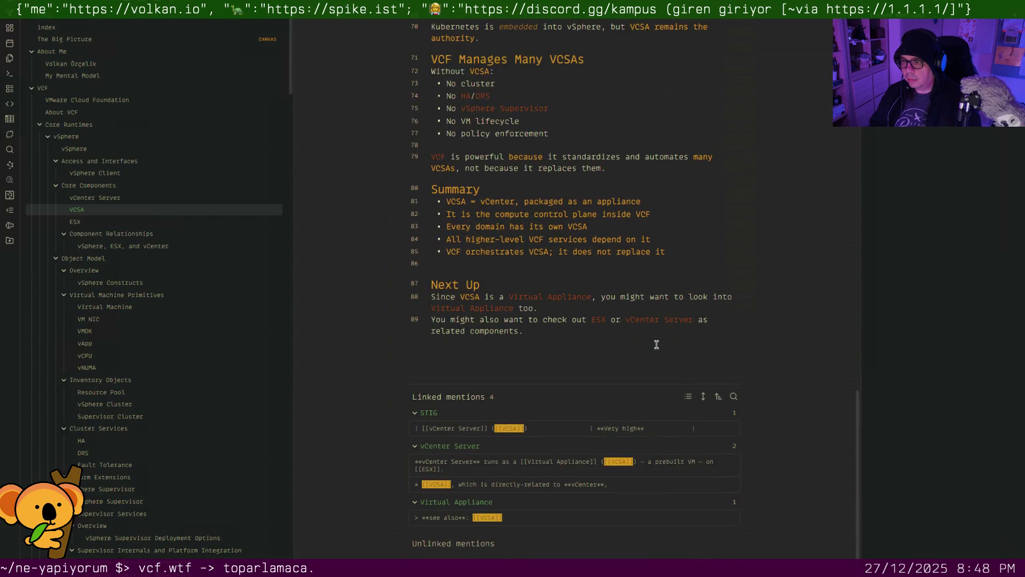
scroll(504, 333, up, 15)
scroll(504, 333, up, 2)
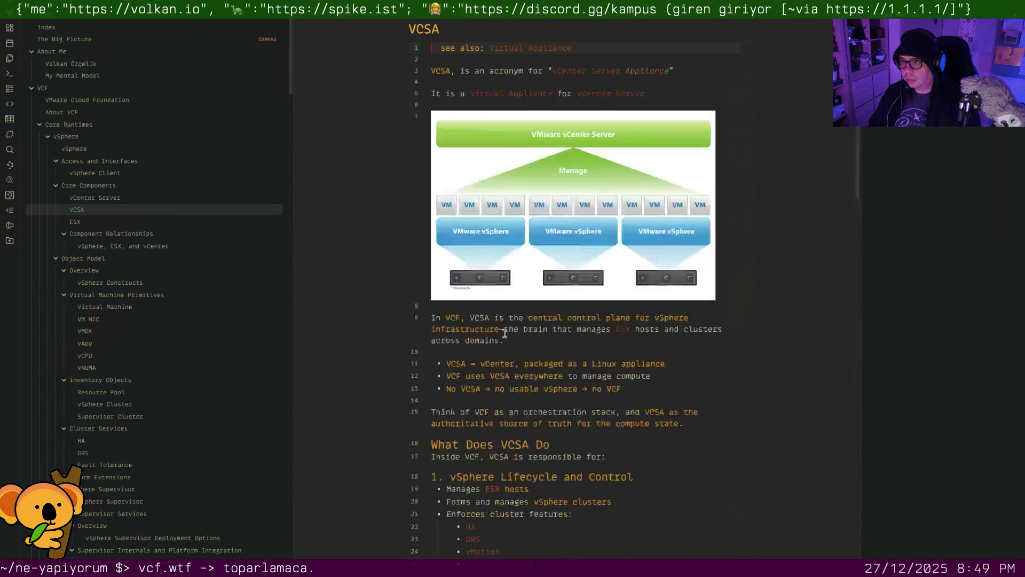
Add #architecture as the VCSA note's first line with a blank line below it
click(464, 31)
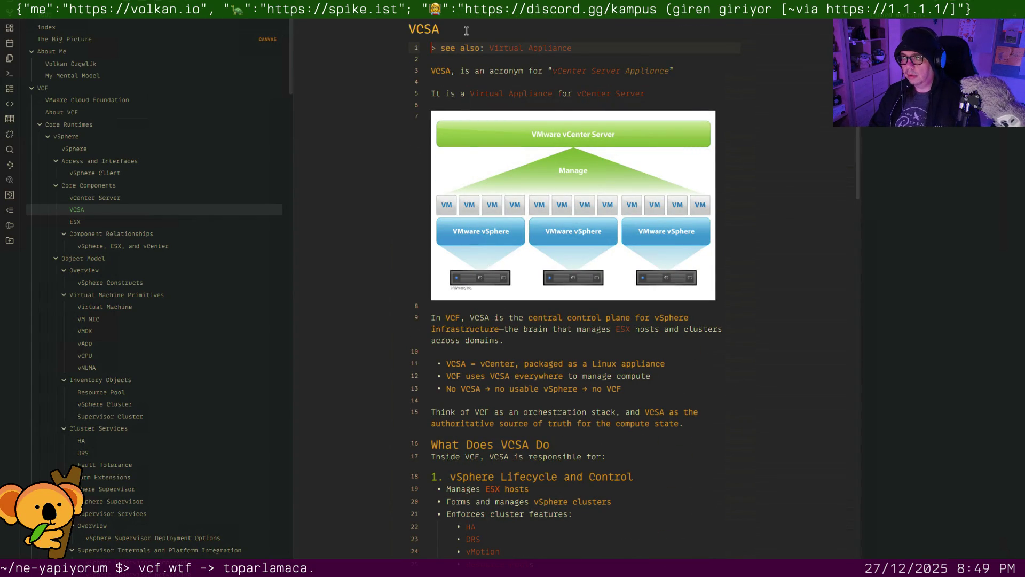
key(Return)
text(#arch)
key(BackSpace)
key(BackSpace)
key(BackSpace)
key(BackSpace)
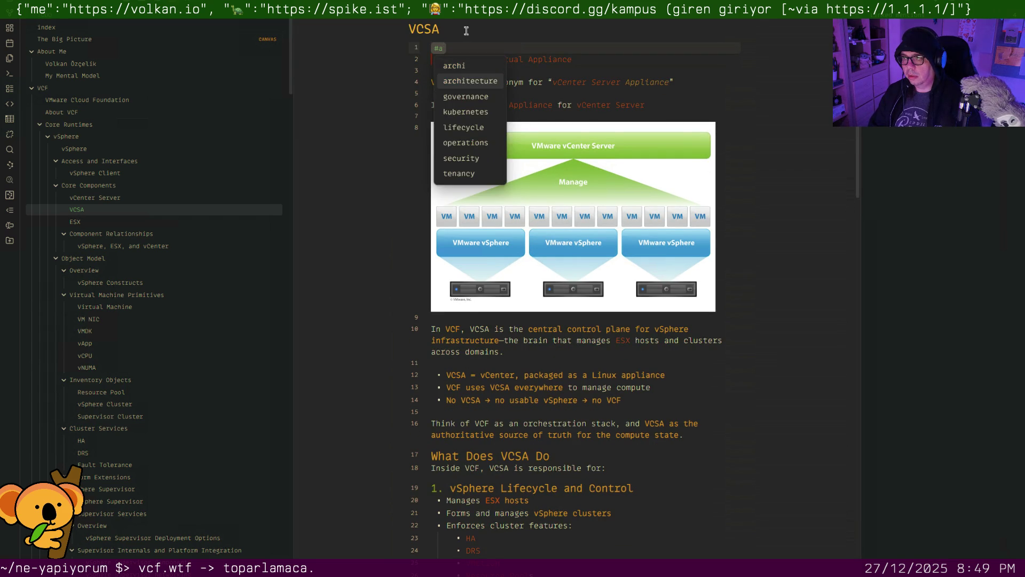
key(Return)
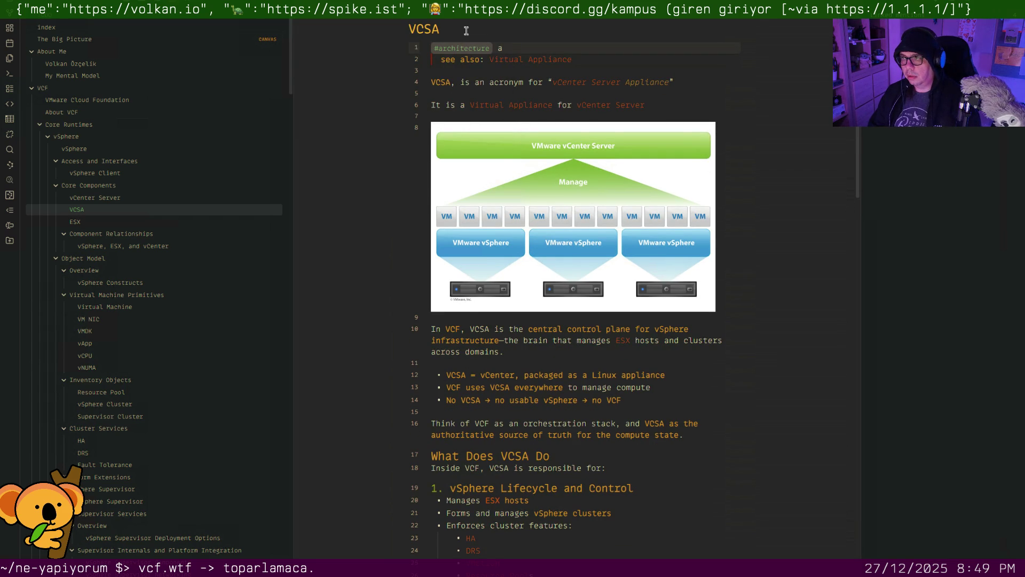
key(Return)
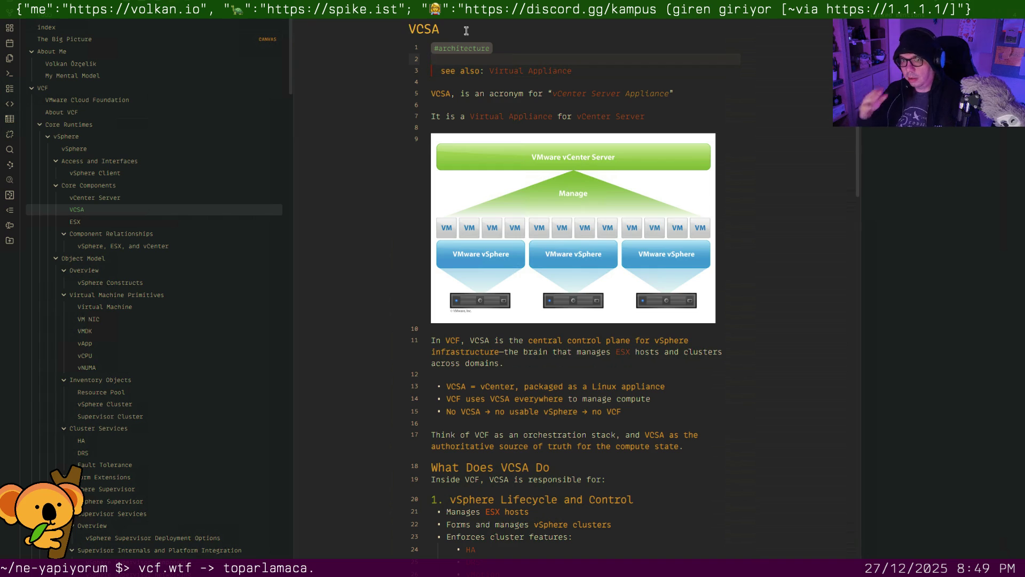
click(108, 222)
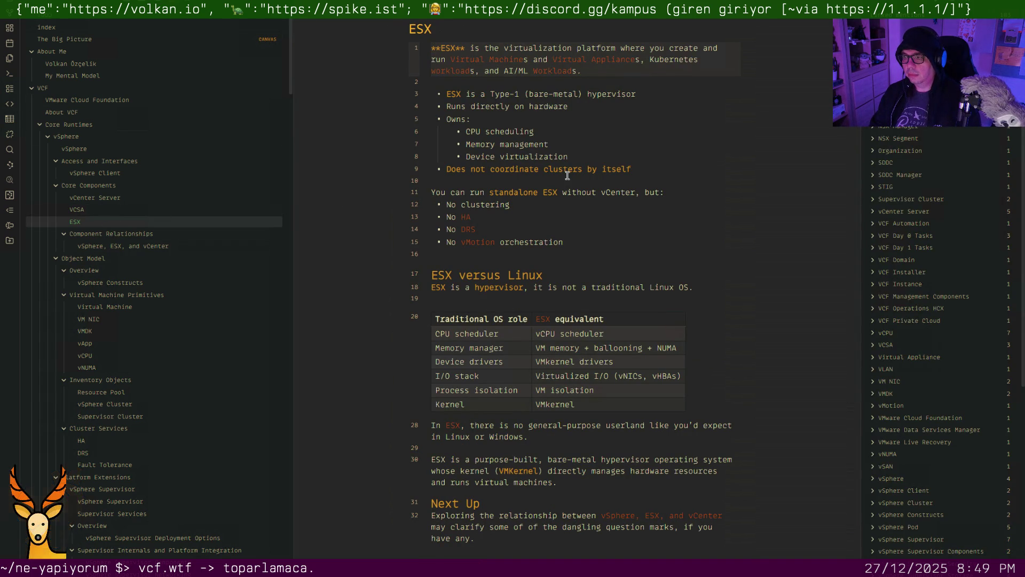
Add #architecture as the ESX note's first line with a blank line after it
key(Return)
key(Up)
text(#as)
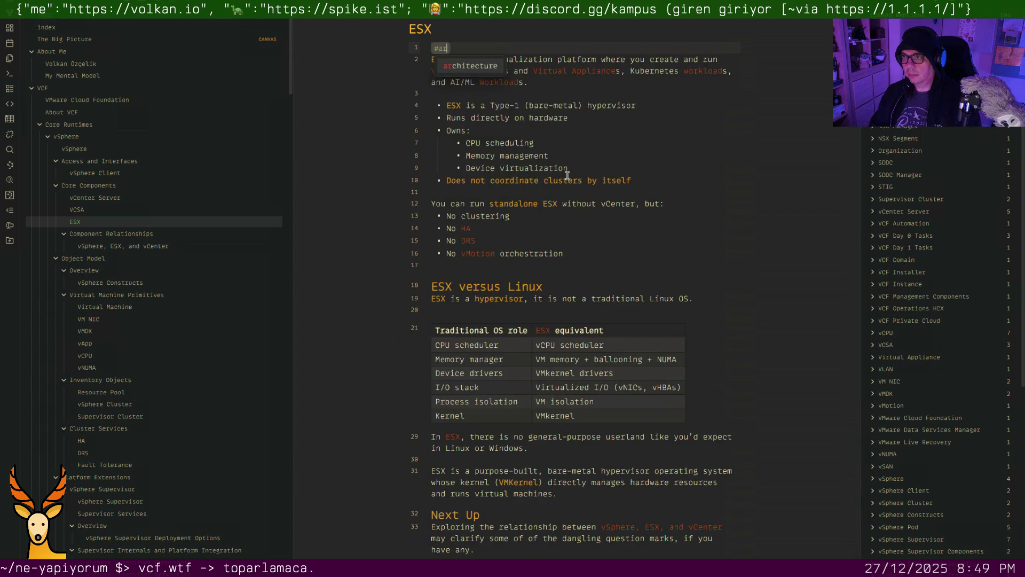
text(itecture)
key(Escape)
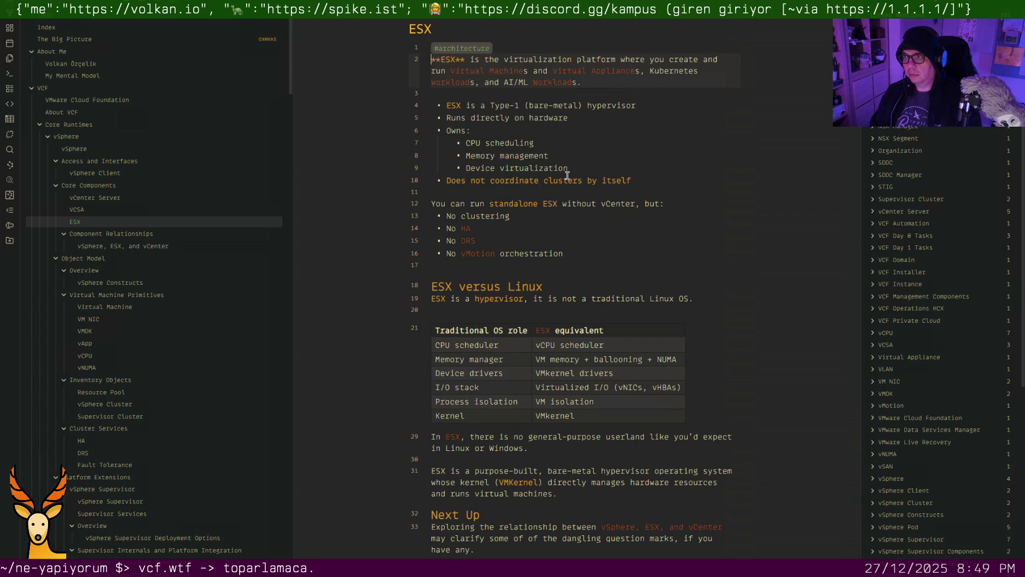
key(Return)
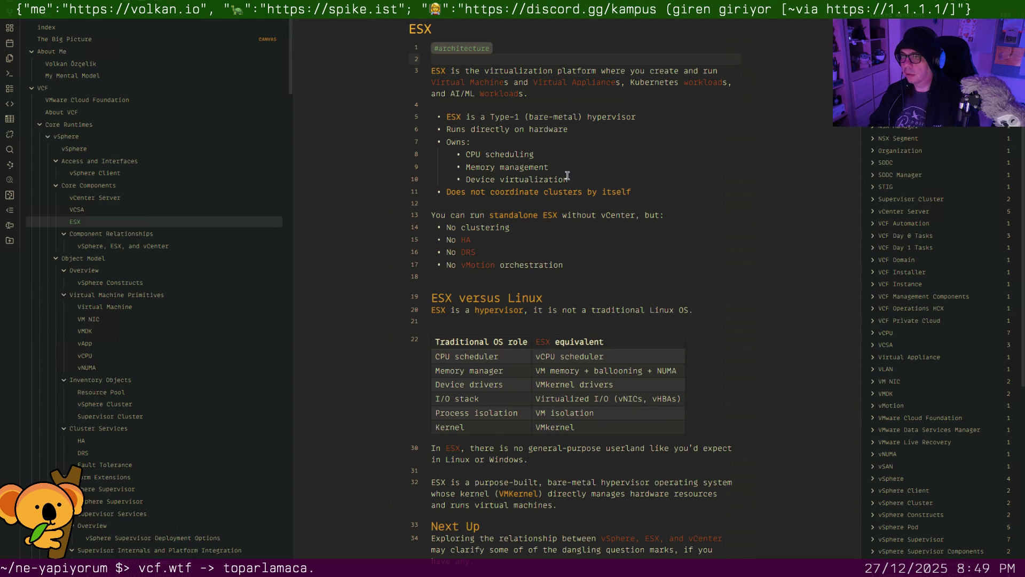
Remove the stray empty line 18 before the ESX versus Linux heading
key(Down)
key(Down)
key(ctrl+Right)
key(ctrl+Right)
key(ctrl+Right)
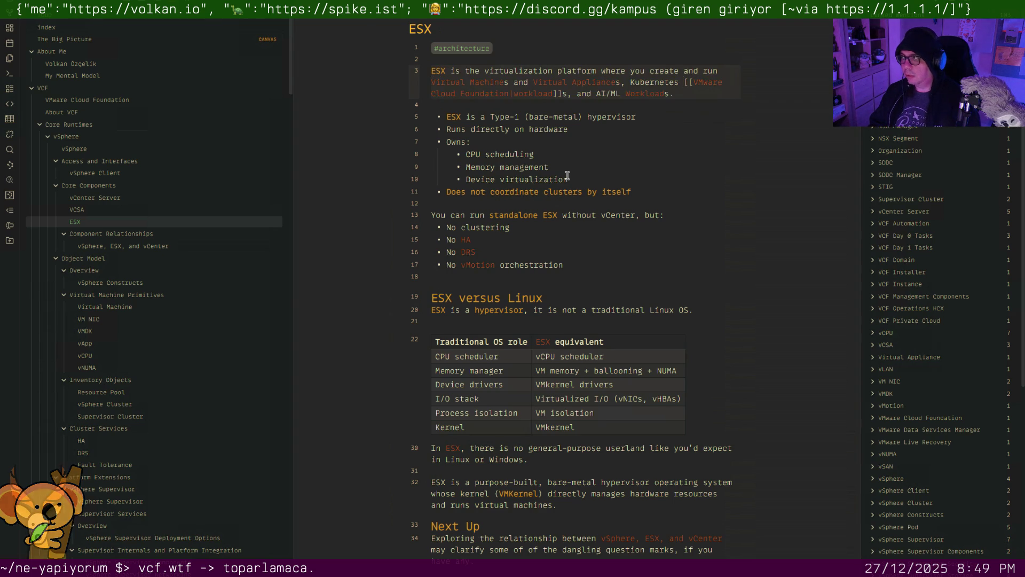
key(Down)
key(Down)
key(Down)
key(Down)
key(Down)
key(Down)
key(Down)
key(Down)
key(Down)
key(Down)
key(BackSpace)
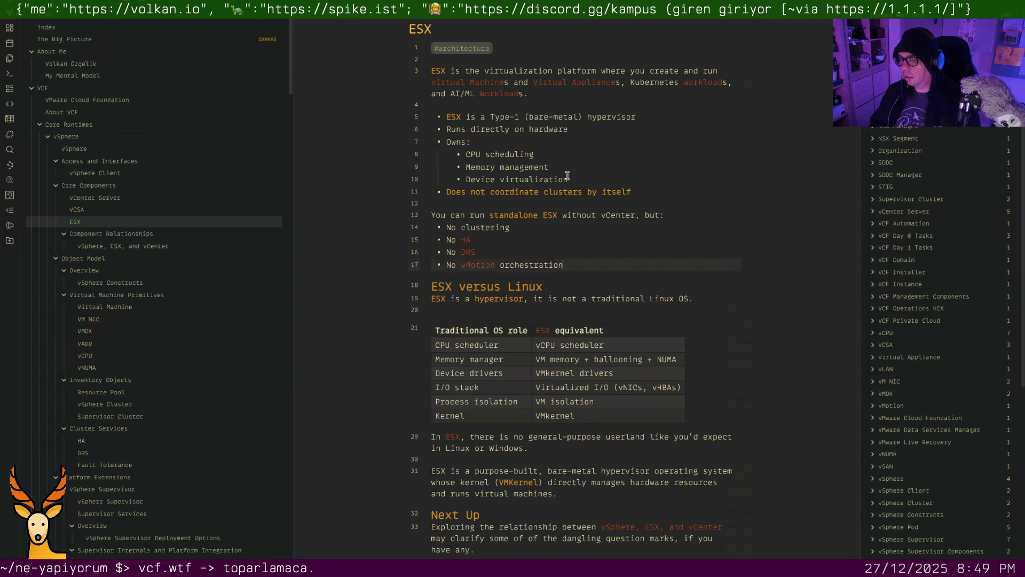
scroll(564, 226, down, 3)
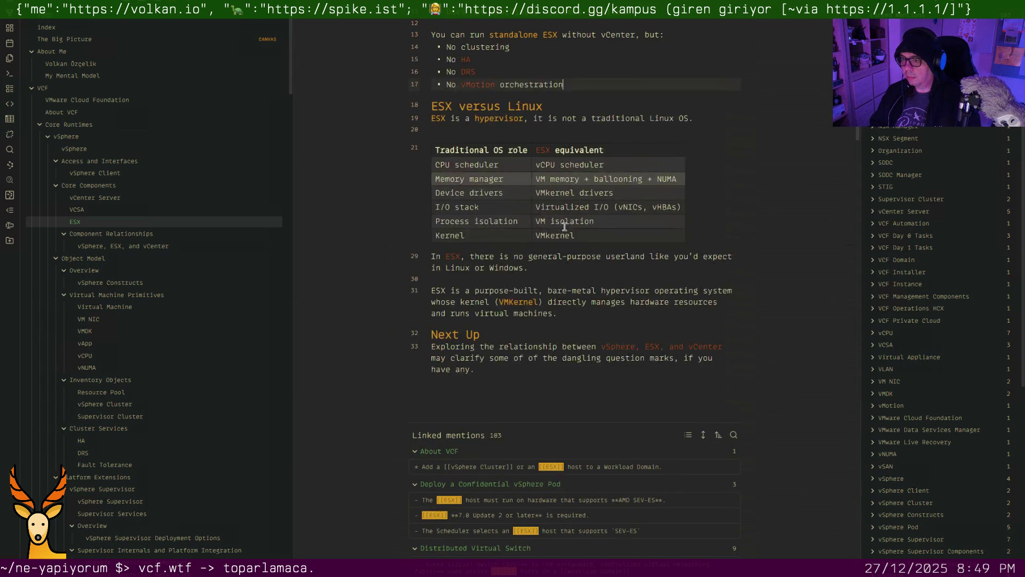
Tag the vSphere, ESX, and vCenter note #architecture on its first line and read it through
click(190, 246)
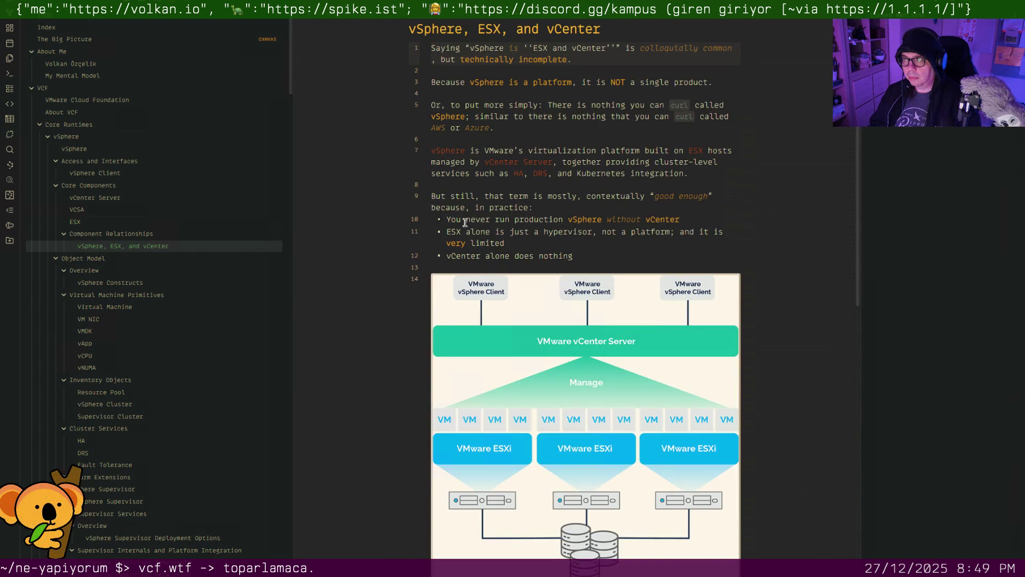
scroll(469, 230, down, 1)
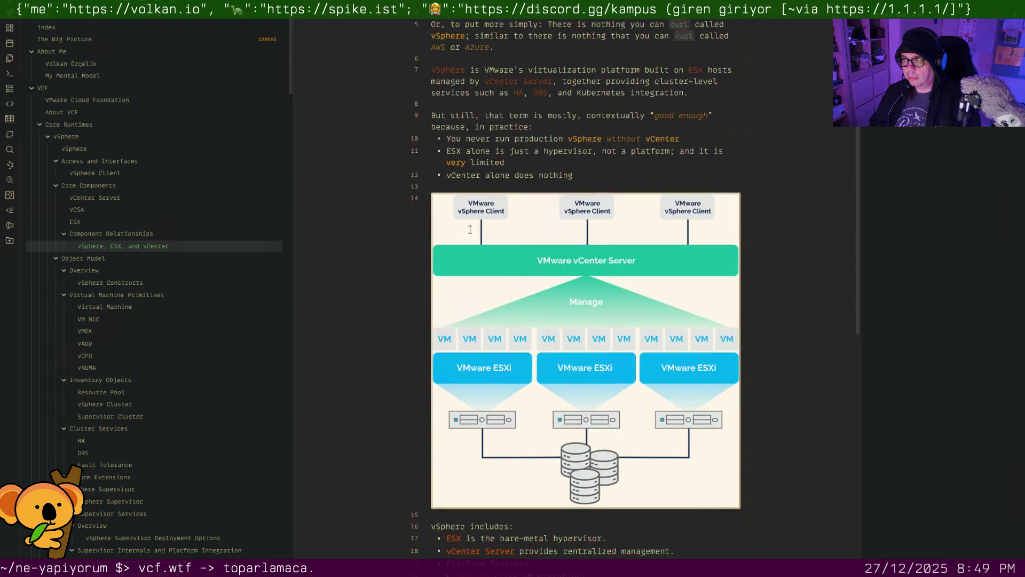
scroll(470, 230, down, 3)
scroll(481, 267, down, 5)
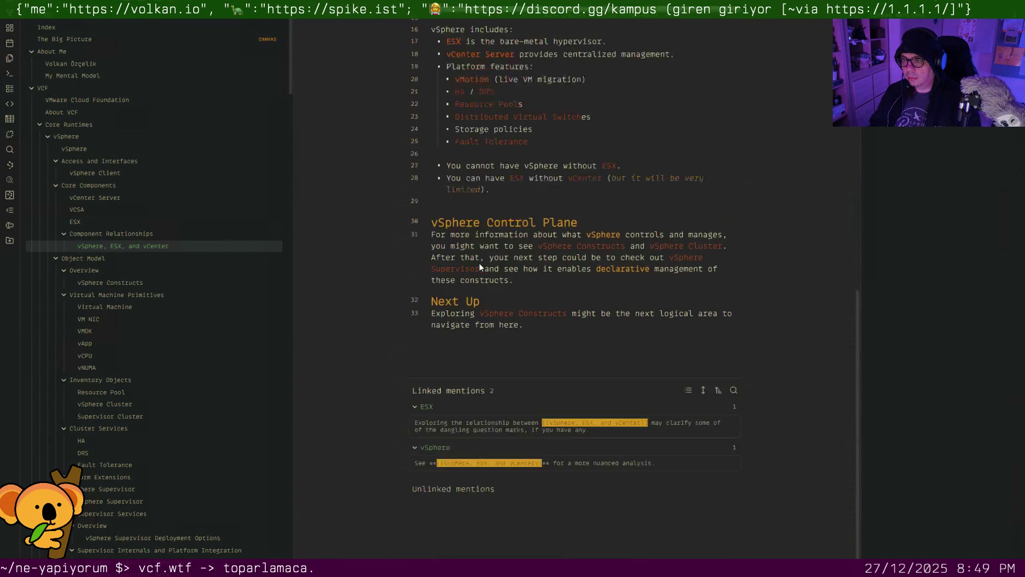
scroll(479, 263, up, 6)
scroll(479, 262, up, 2)
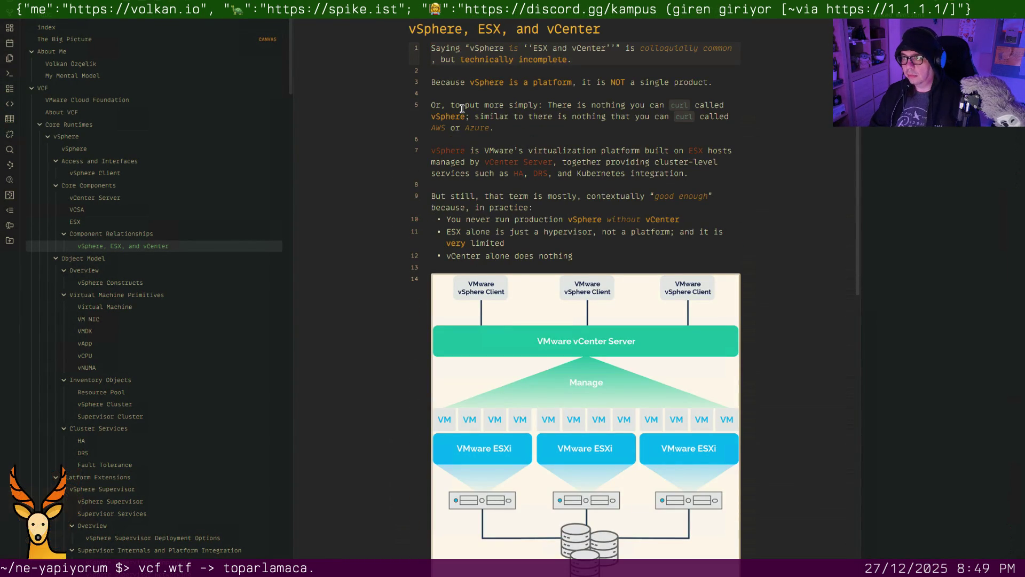
key(Return)
text(#architecture)
key(Return)
key(Return)
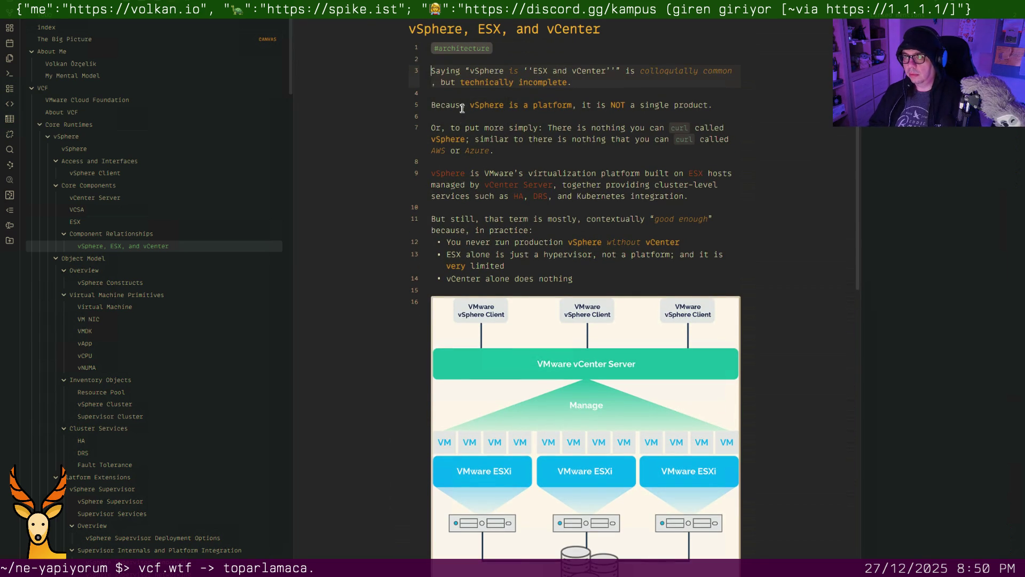
scroll(483, 170, down, 2)
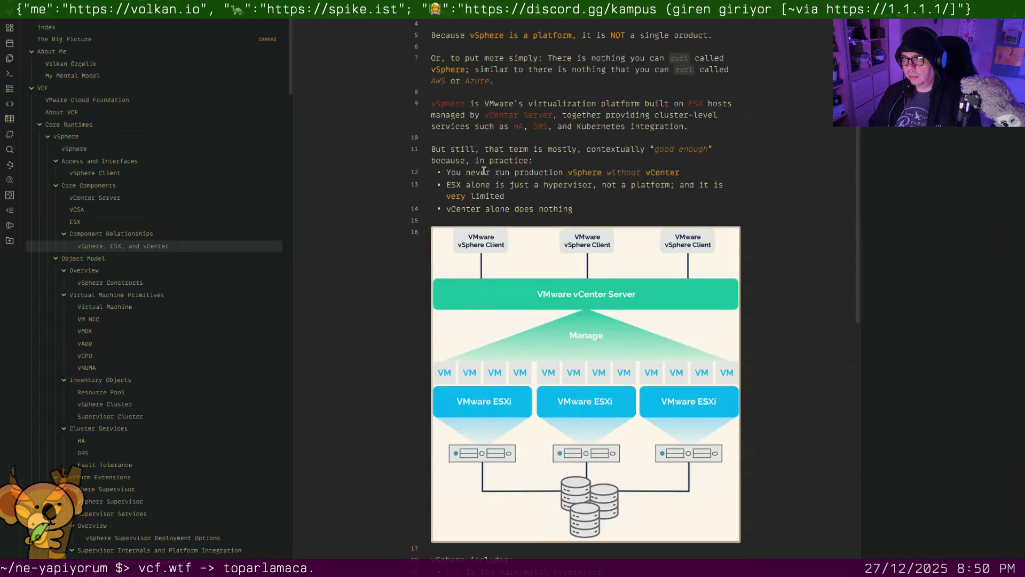
scroll(483, 171, down, 5)
scroll(483, 172, down, 3)
scroll(484, 174, down, 2)
scroll(493, 186, down, 4)
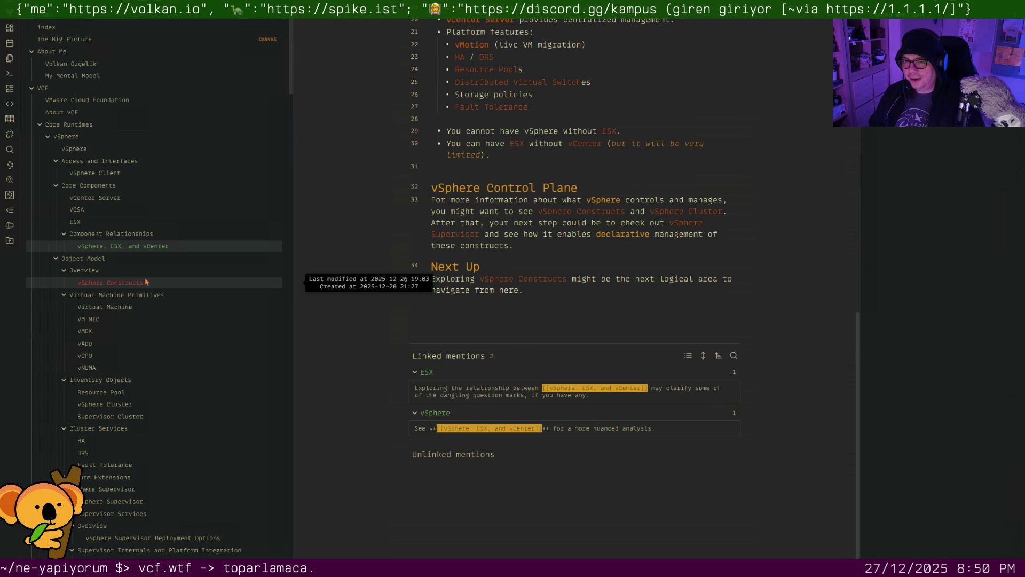
click(145, 282)
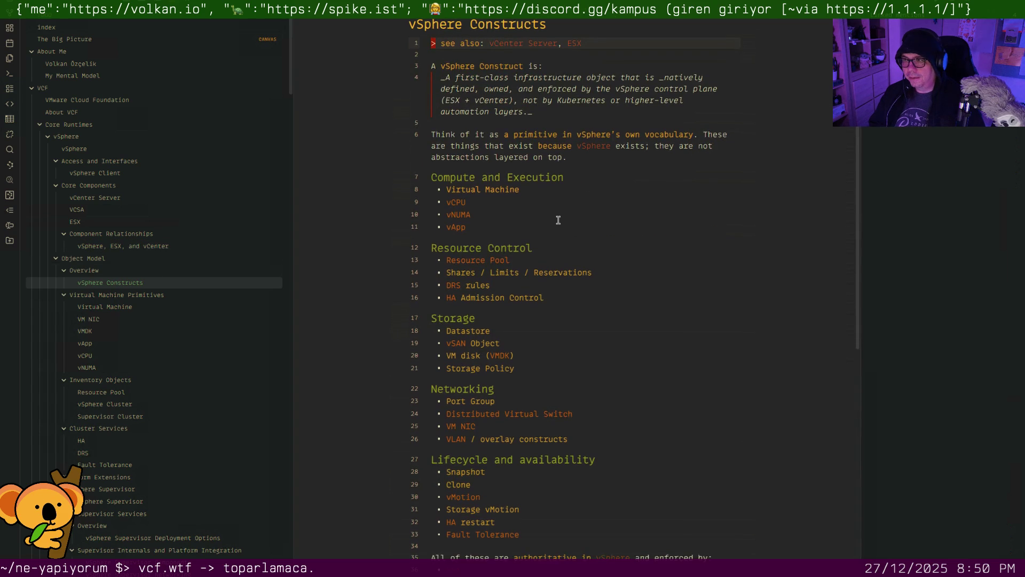
scroll(557, 219, down, 5)
scroll(558, 219, up, 3)
scroll(558, 220, up, 3)
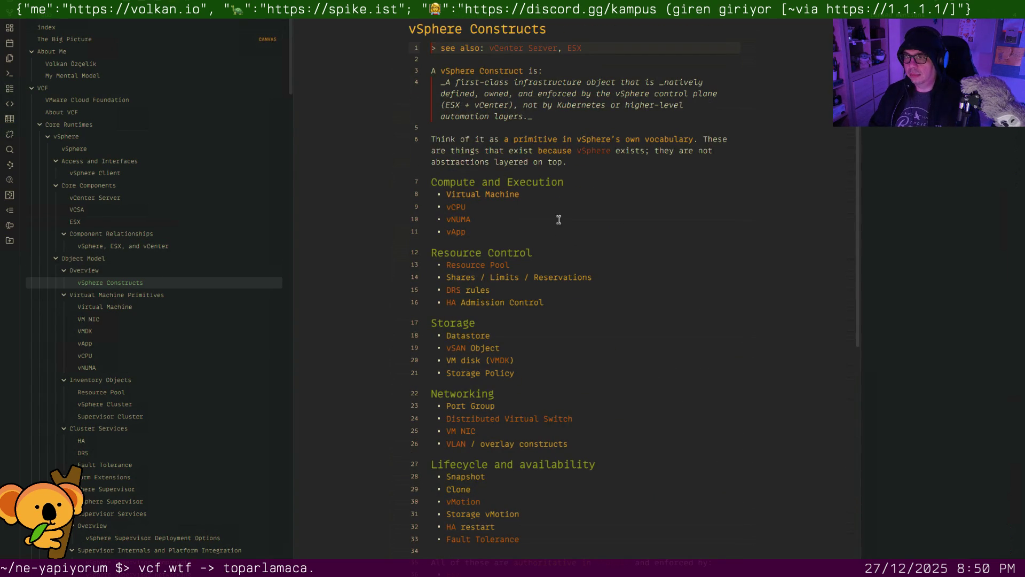
Add #architecture above the see-also line of vSphere Constructs, then move on to Virtual Machine
key(Return)
key(Up)
text(#architecture)
key(Return)
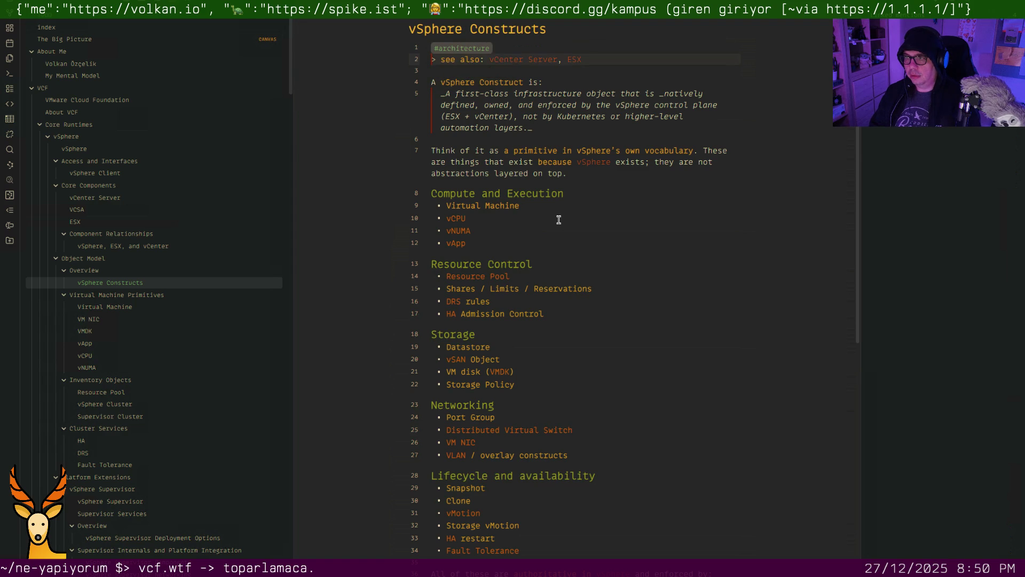
key(Return)
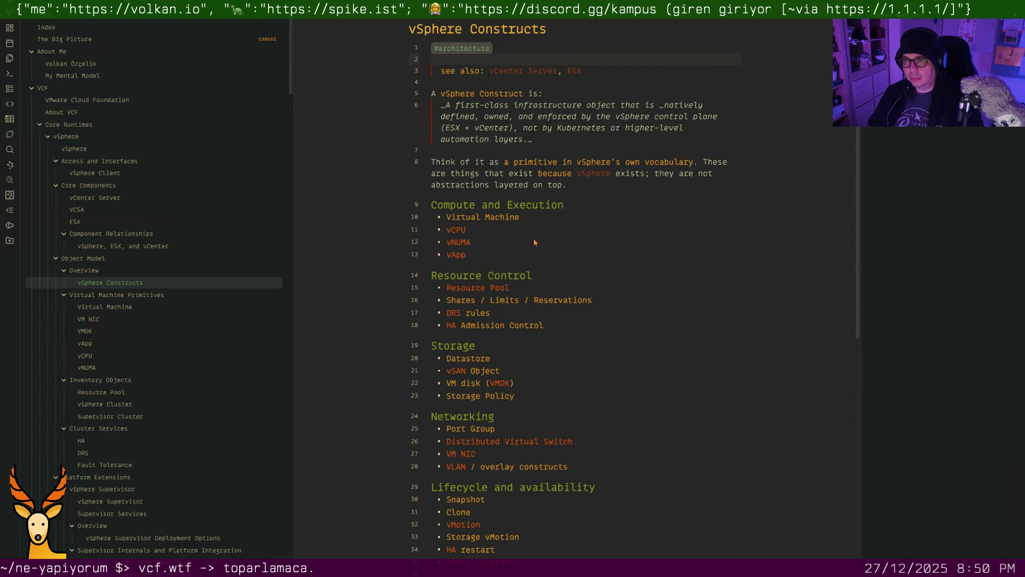
click(134, 311)
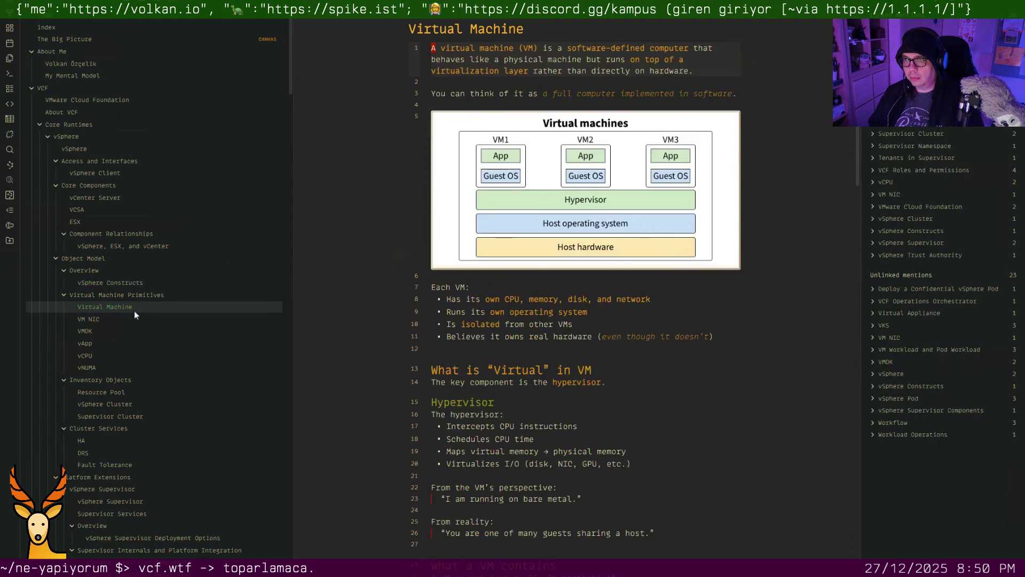
scroll(459, 275, down, 5)
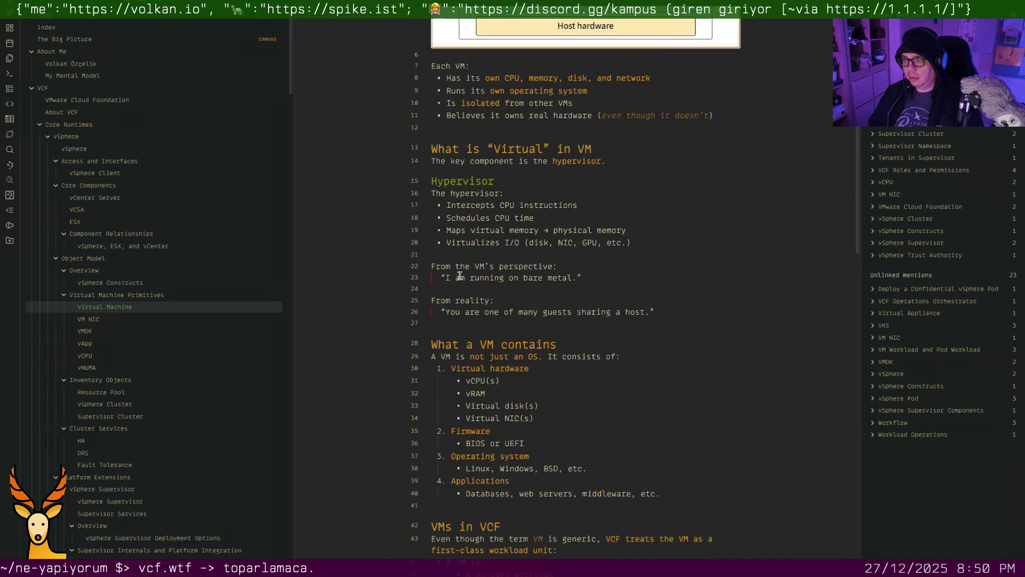
scroll(460, 276, down, 4)
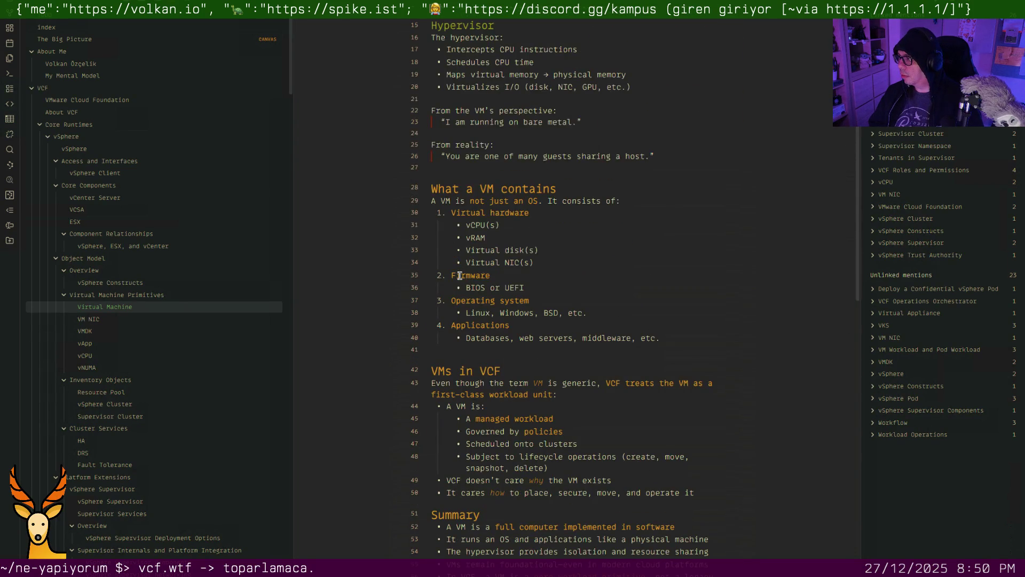
scroll(458, 276, down, 1)
scroll(459, 275, down, 4)
scroll(459, 276, up, 5)
scroll(459, 276, up, 7)
scroll(459, 276, up, 2)
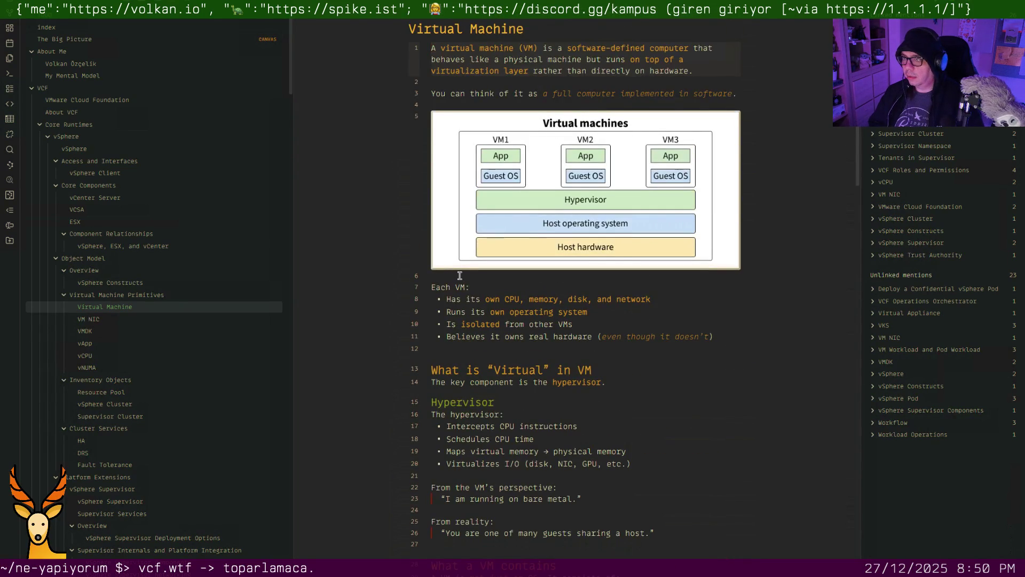
scroll(458, 276, down, 8)
scroll(459, 275, down, 3)
scroll(459, 275, down, 4)
scroll(459, 275, down, 1)
scroll(459, 275, down, 3)
scroll(459, 275, up, 7)
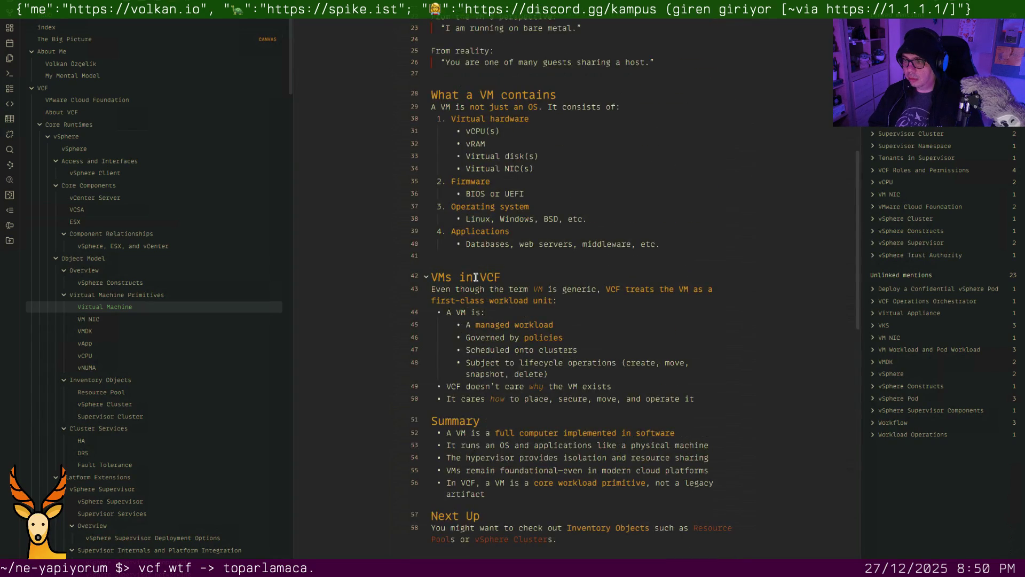
scroll(476, 277, up, 13)
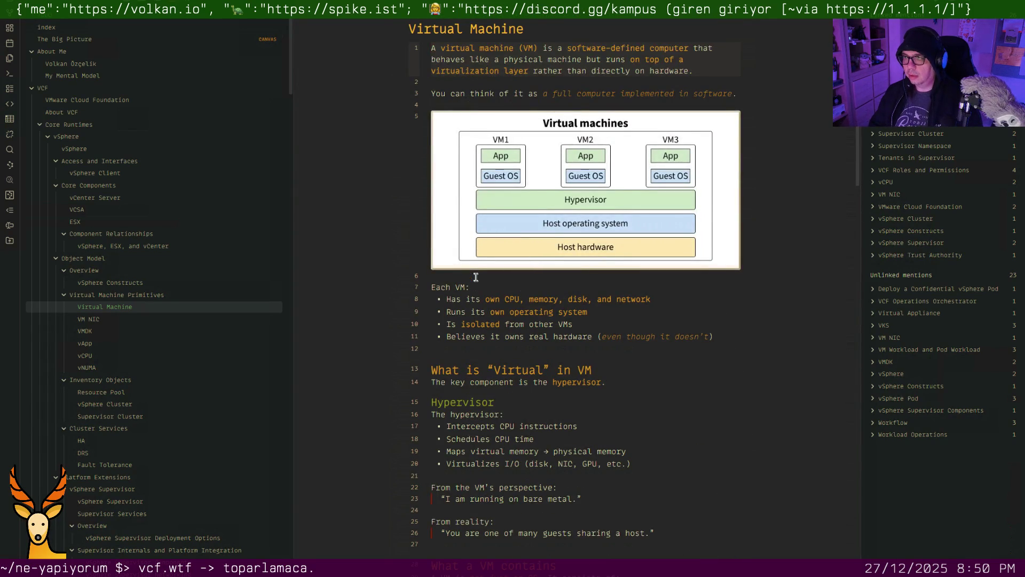
Start a partial #ar tag on a new first line of the Virtual Machine note
key(Up)
text(#ar)
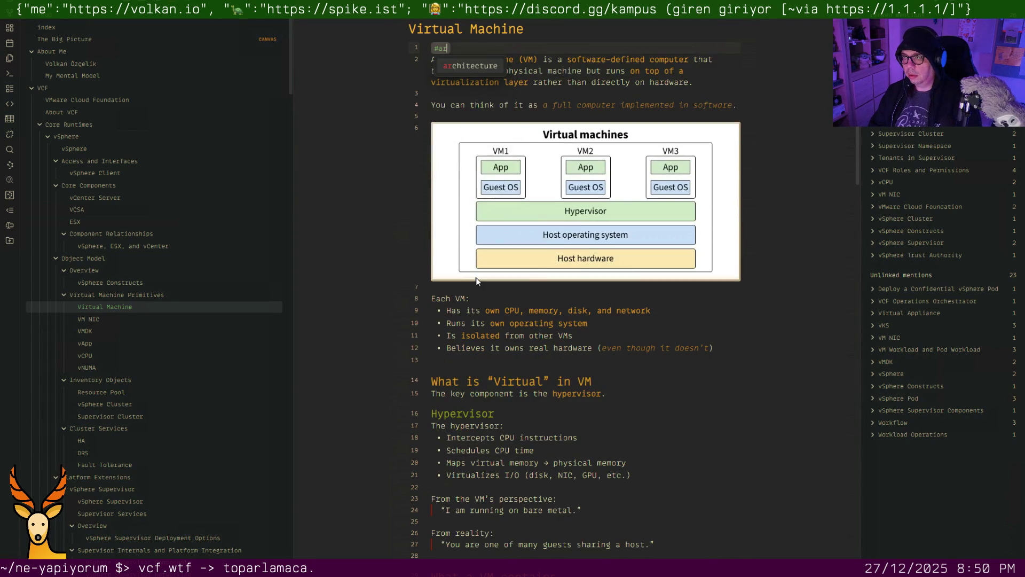
text(chitecture)
Accept #architecture on the Virtual Machine note and switch back to the Claude Code terminal
key(Return)
key(Return)
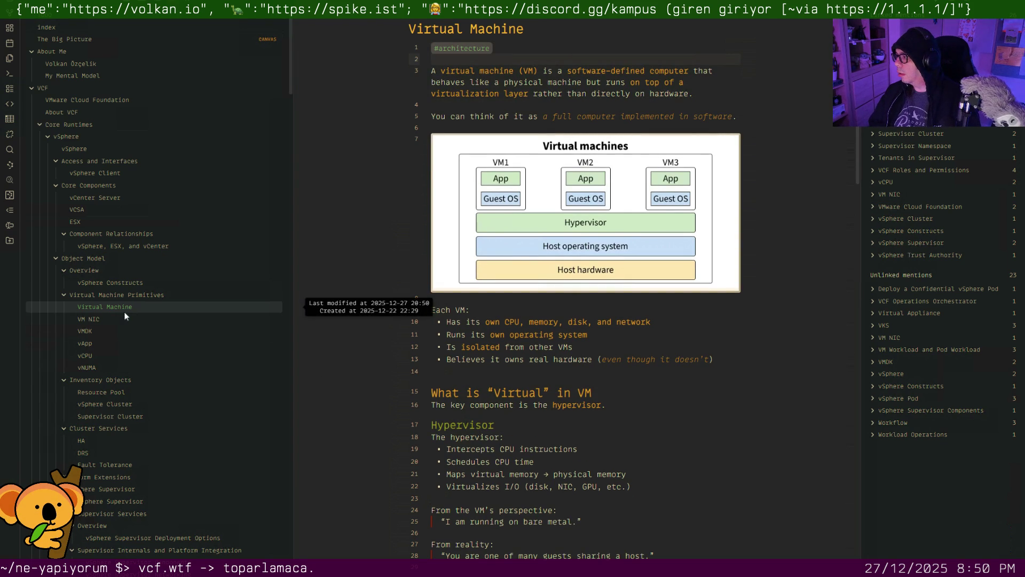
key(Up)
key(super+Tab)
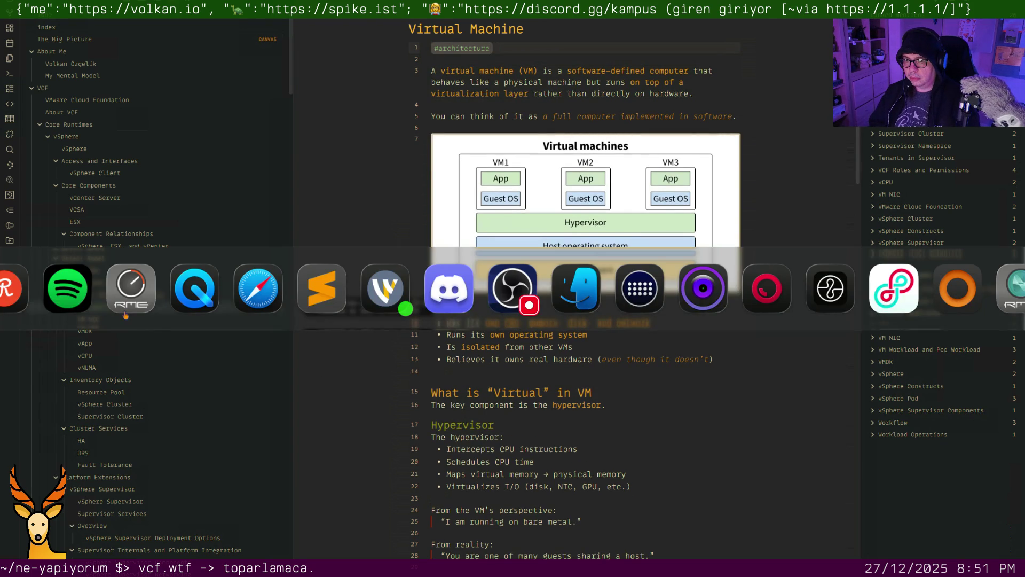
key(super)
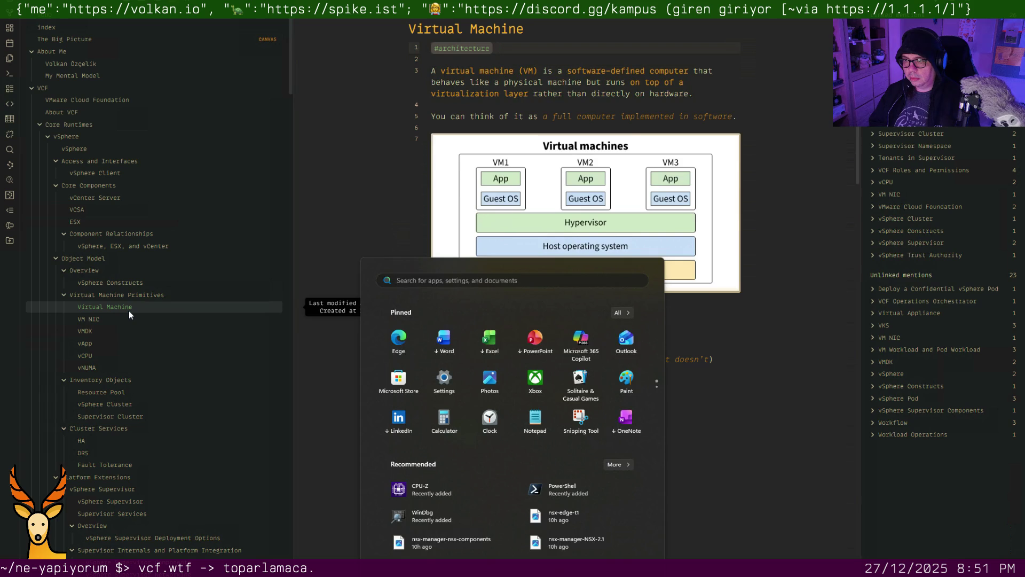
key(super)
key(alt+Tab)
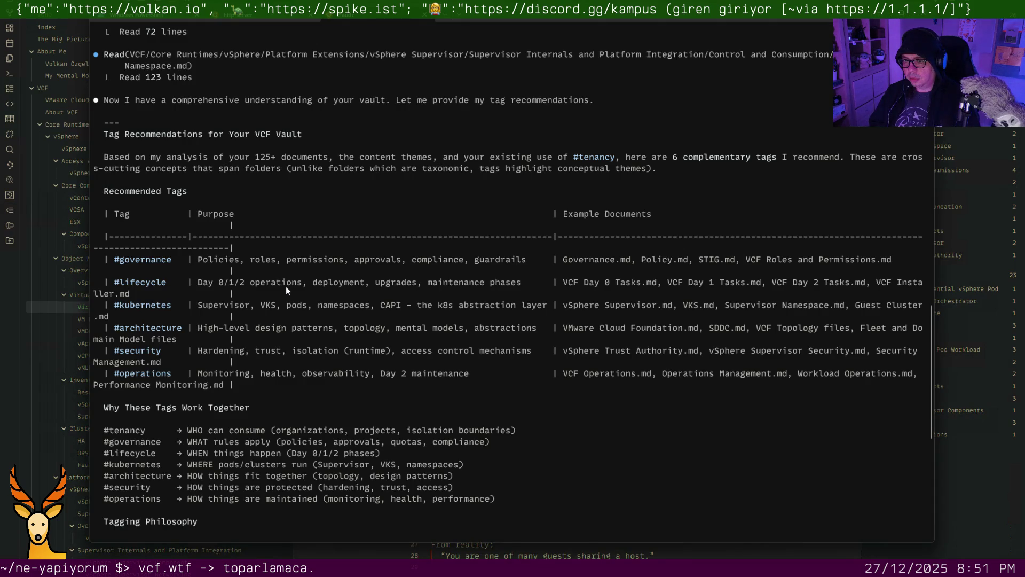
Submit the tag-mapping question and send a follow-up that architecture doesn't fit vmNic, vApp and VMDK
key(Return)
text(a)
key(BackSpace)
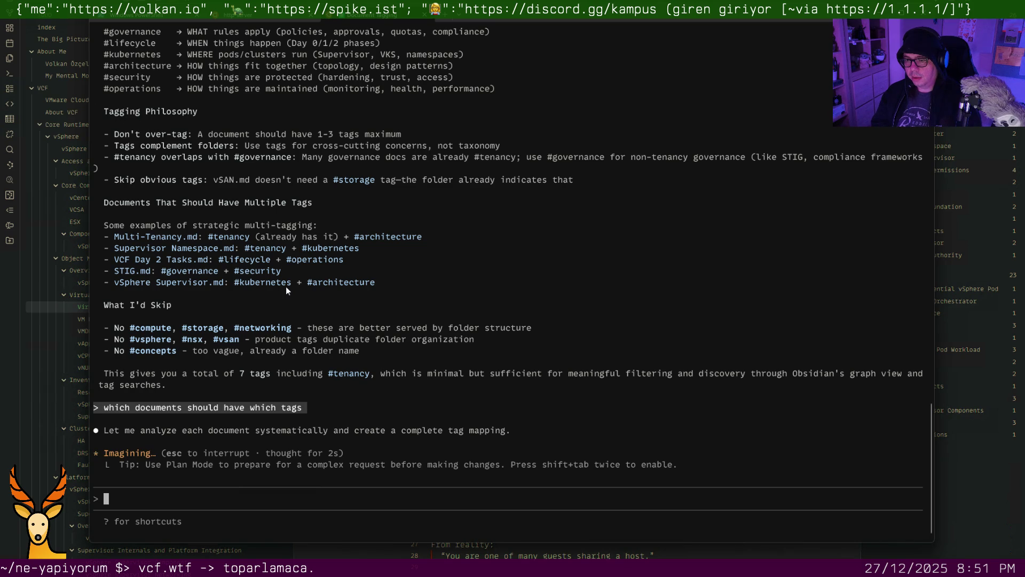
text(I tap)
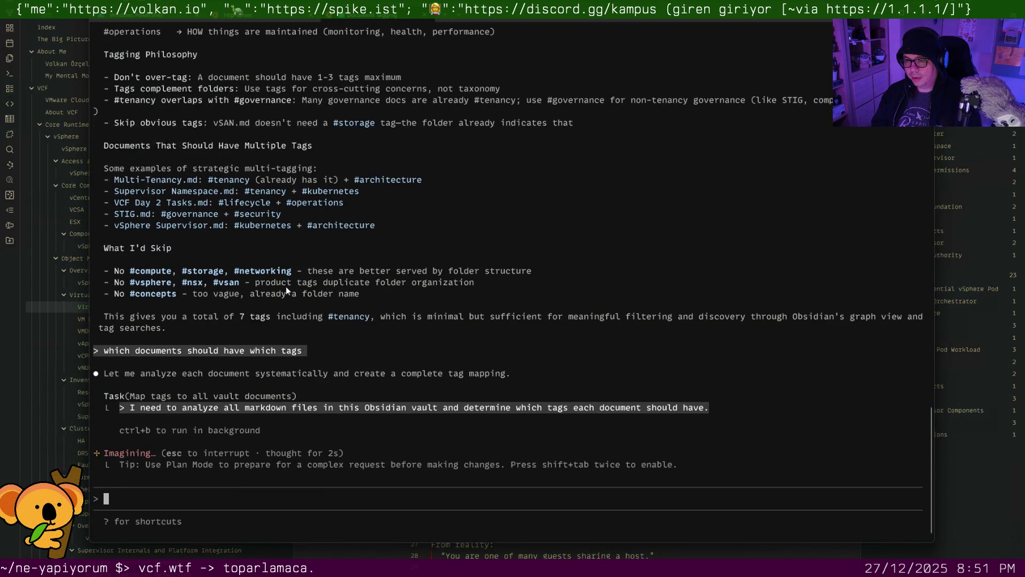
text(ped that with my "fat finger" -- m)
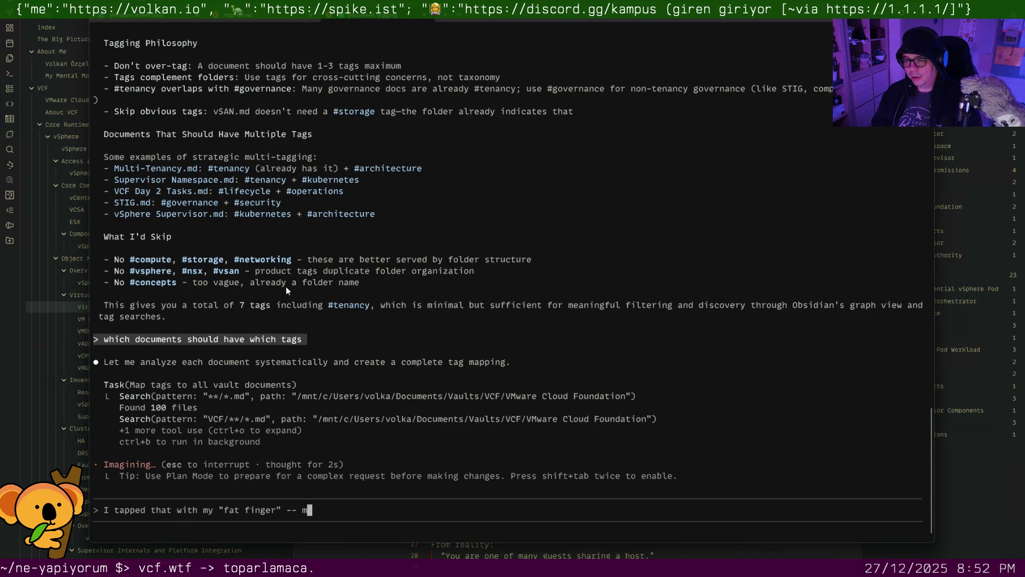
text(y real question )
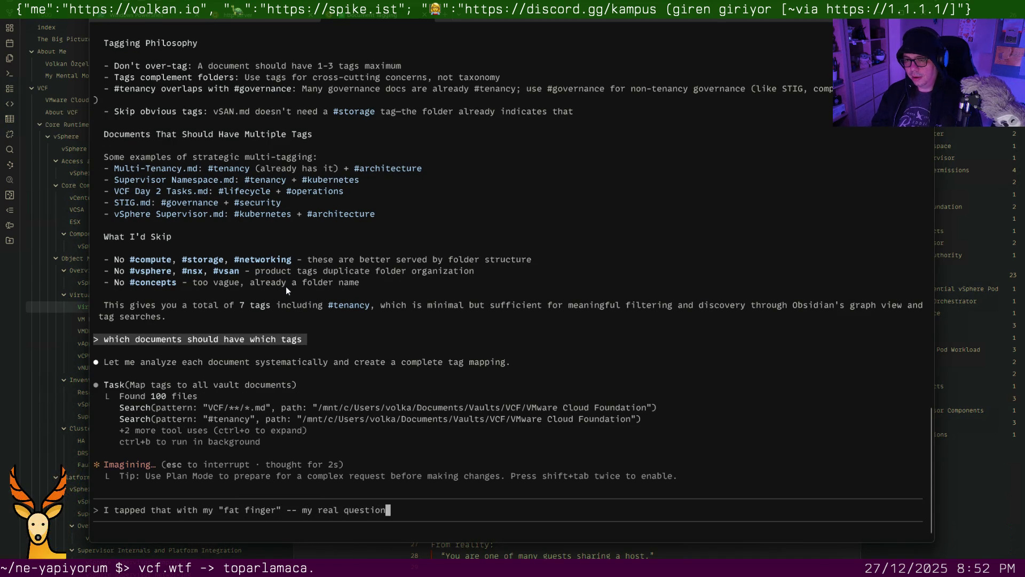
text(was there are things lik)
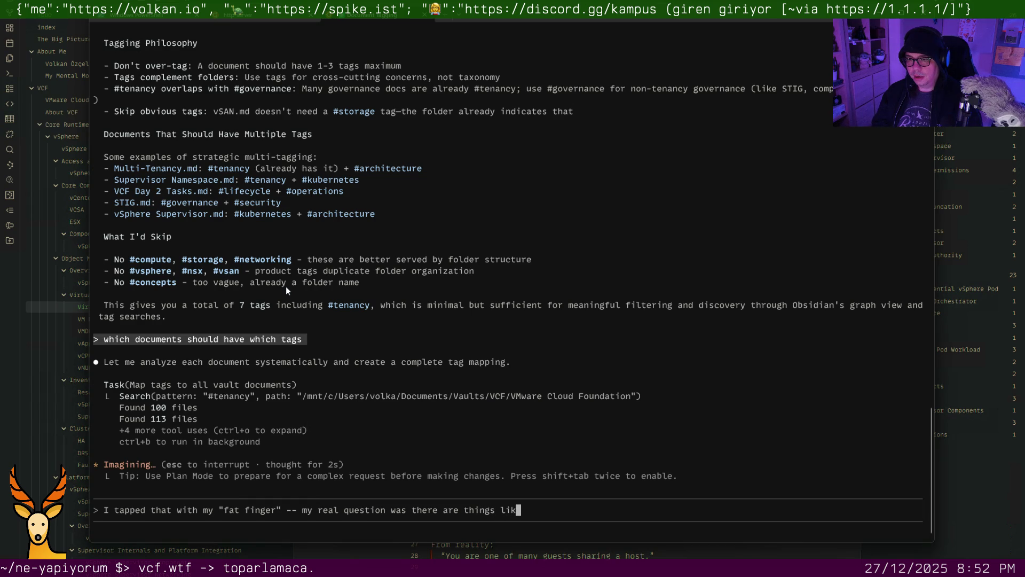
text(e vmNic vApp VM)
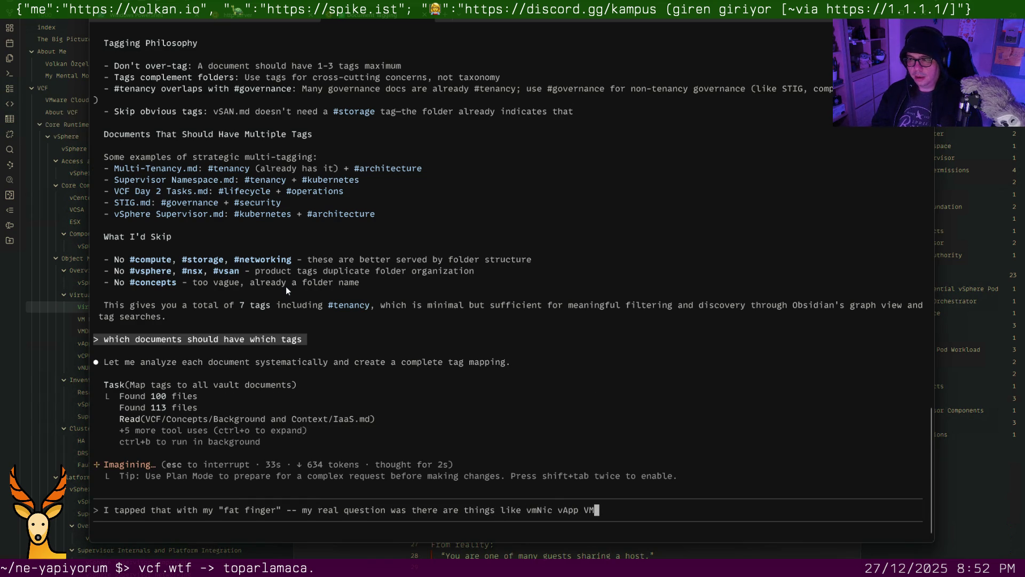
text(DK etc -- "architecture" does not fuite fit )
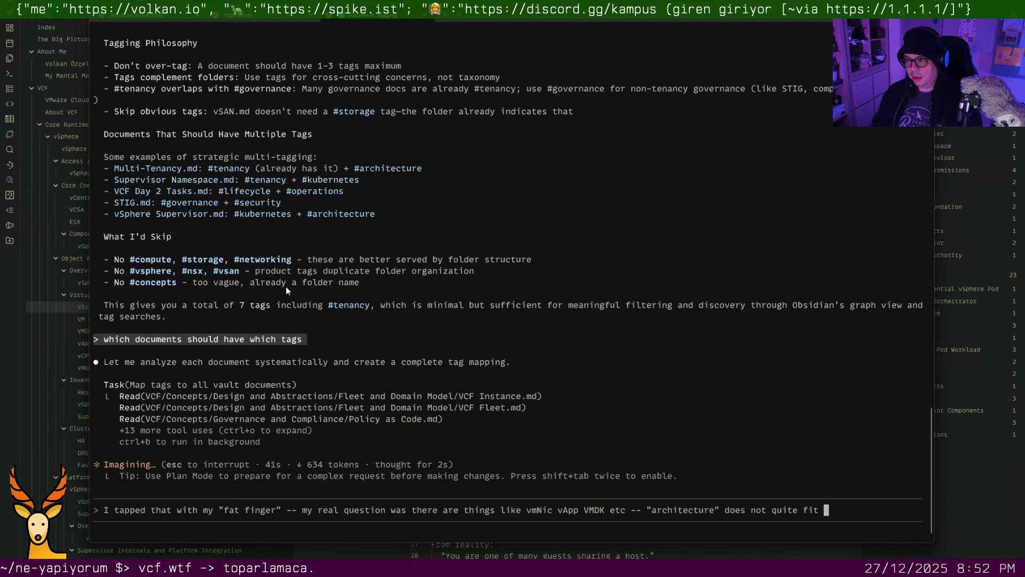
text(inf)
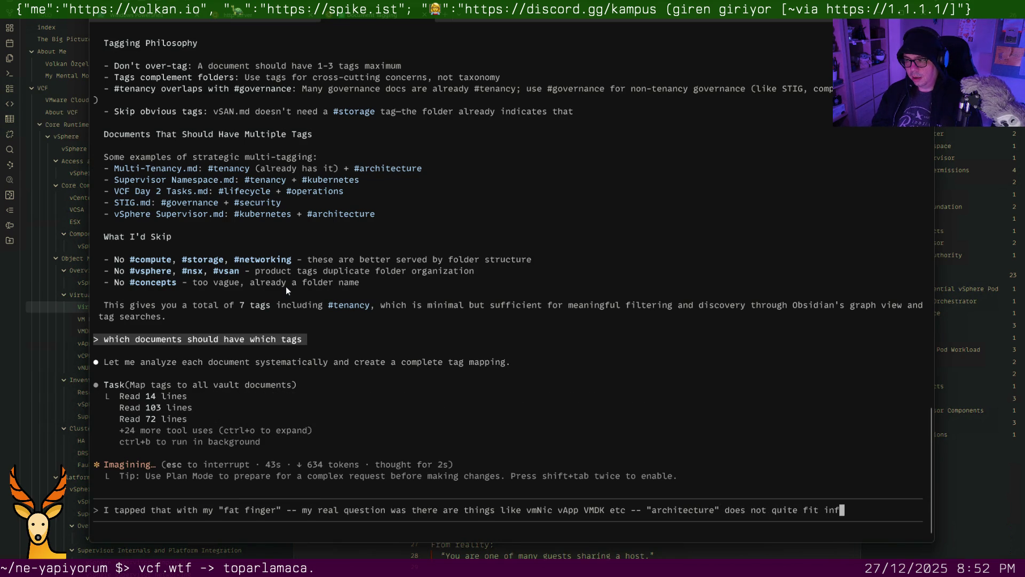
text( for a tag)
text(; what tag )
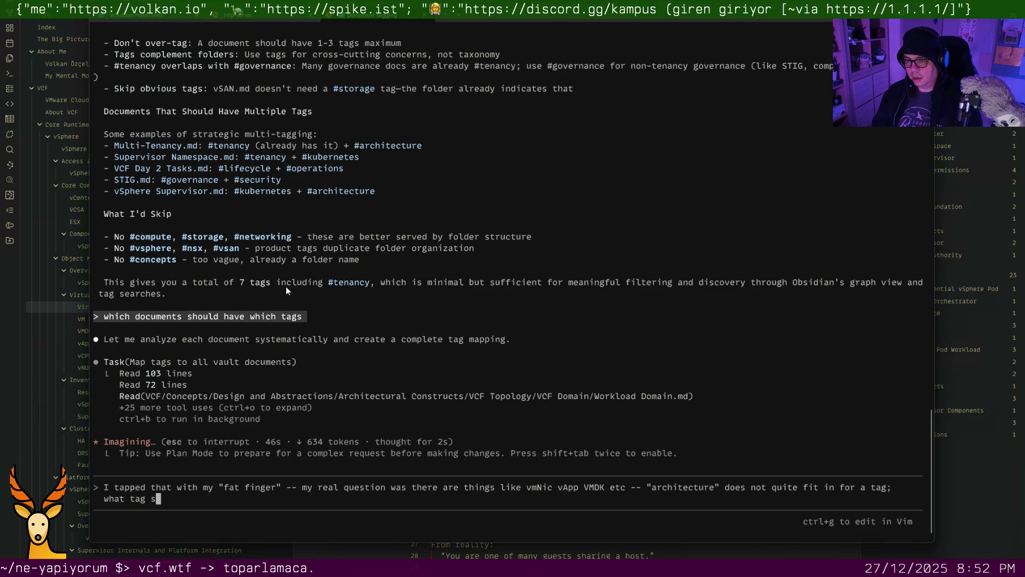
text(can th)
text(have?)
key(Return)
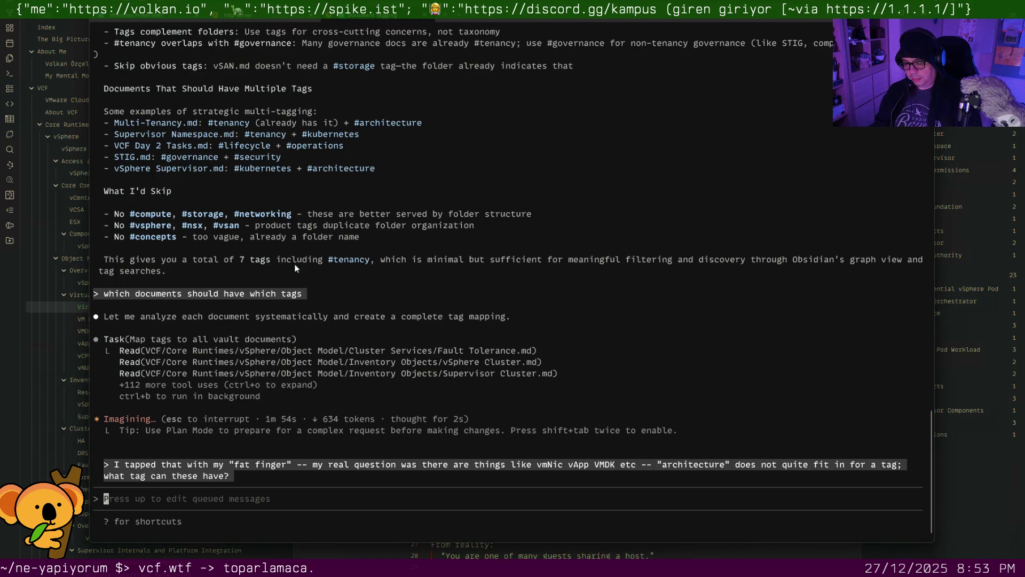
text(bu )
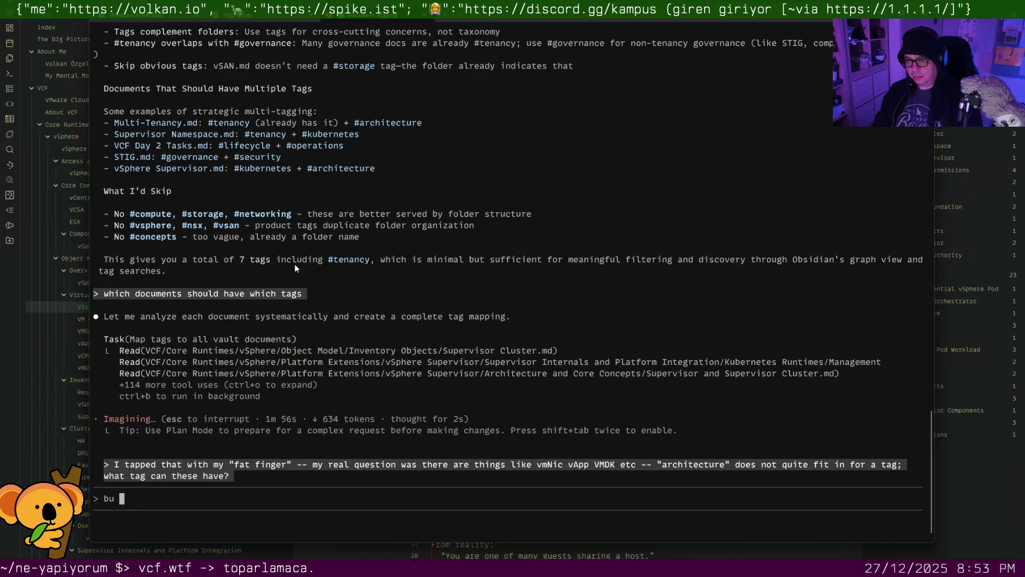
text(since you are at it, please sug)
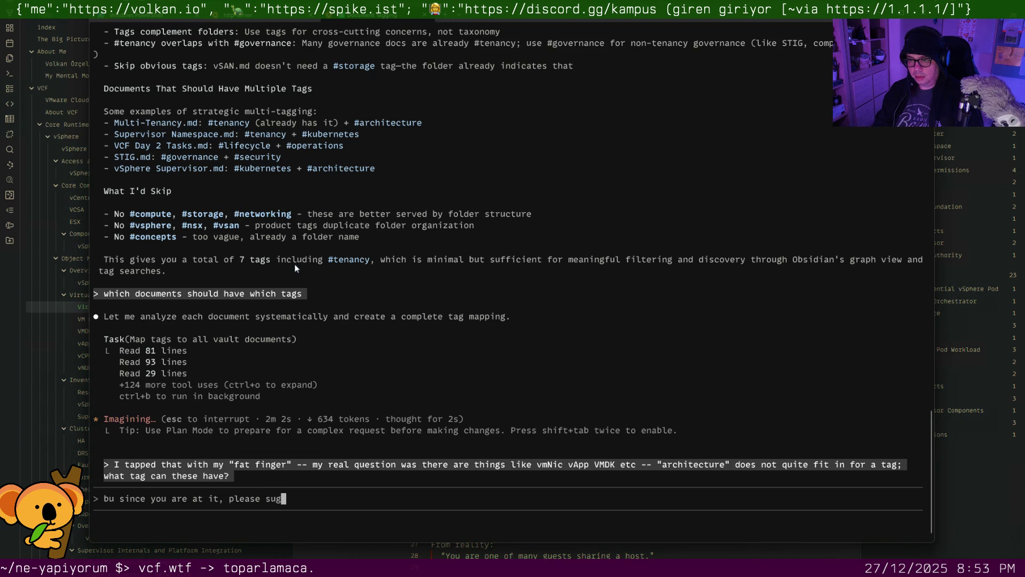
text(gest one or mo)
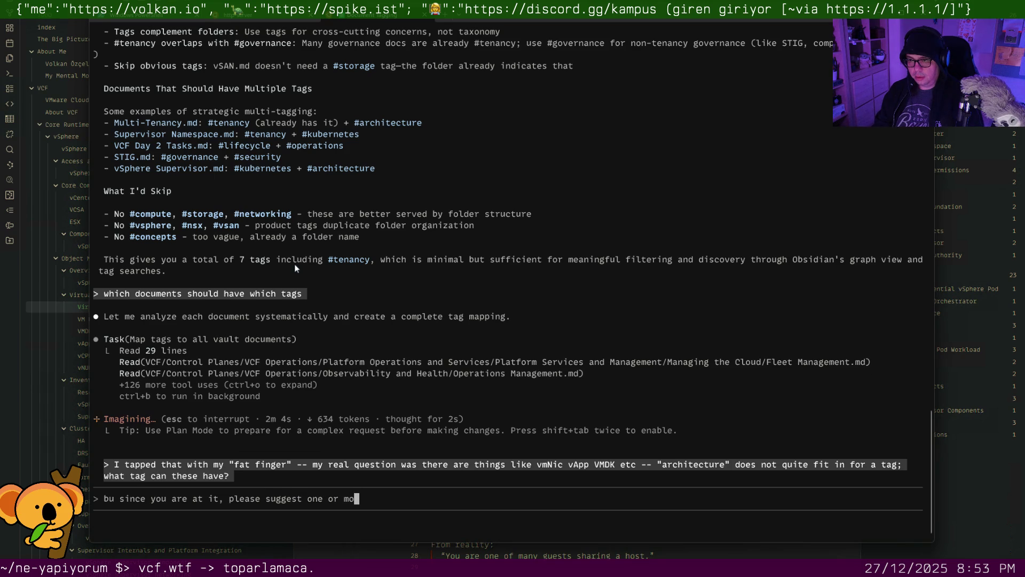
text(re tags for all documents.)
Queue a second request asking Claude Code to suggest tags for all documents
key(Return)
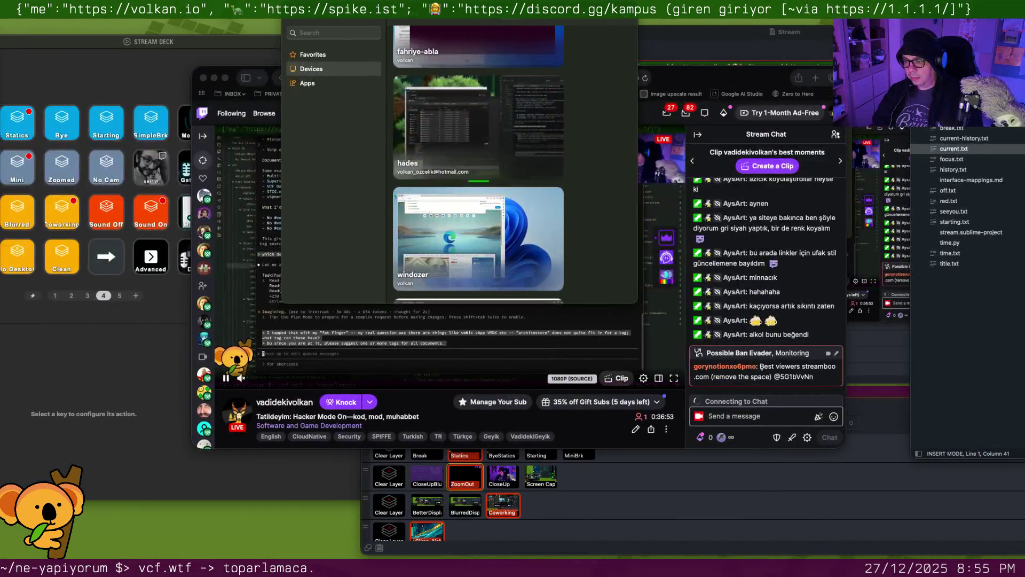
Save the current mix into snapshot slot Mix 4 and widen the mixer to show input settings
click(733, 369)
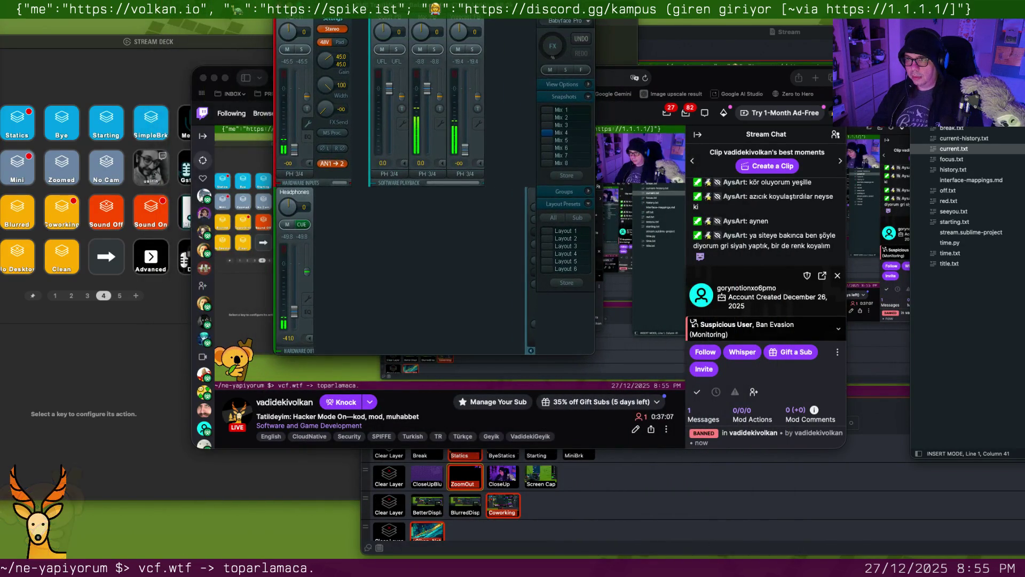
click(562, 177)
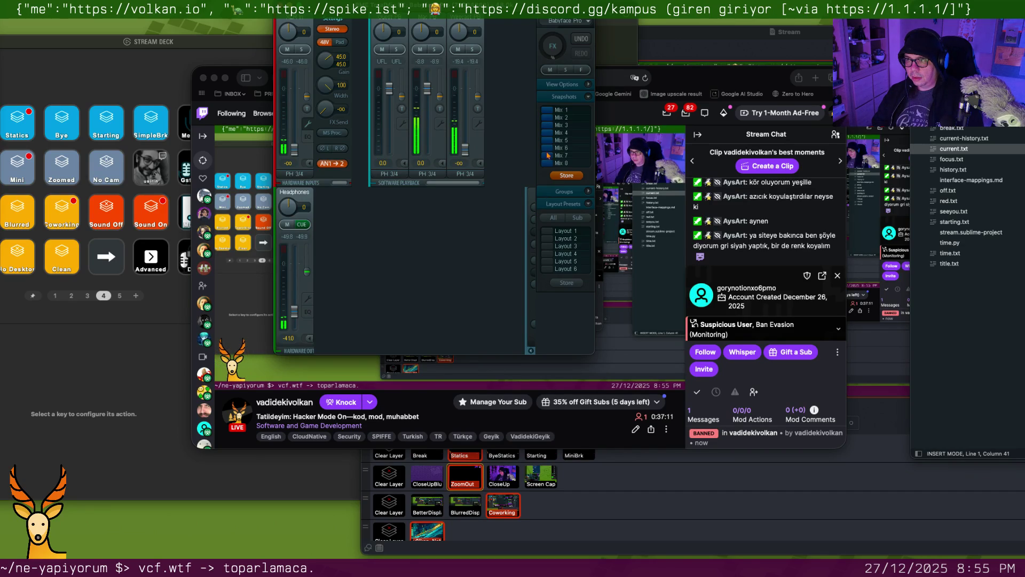
click(546, 133)
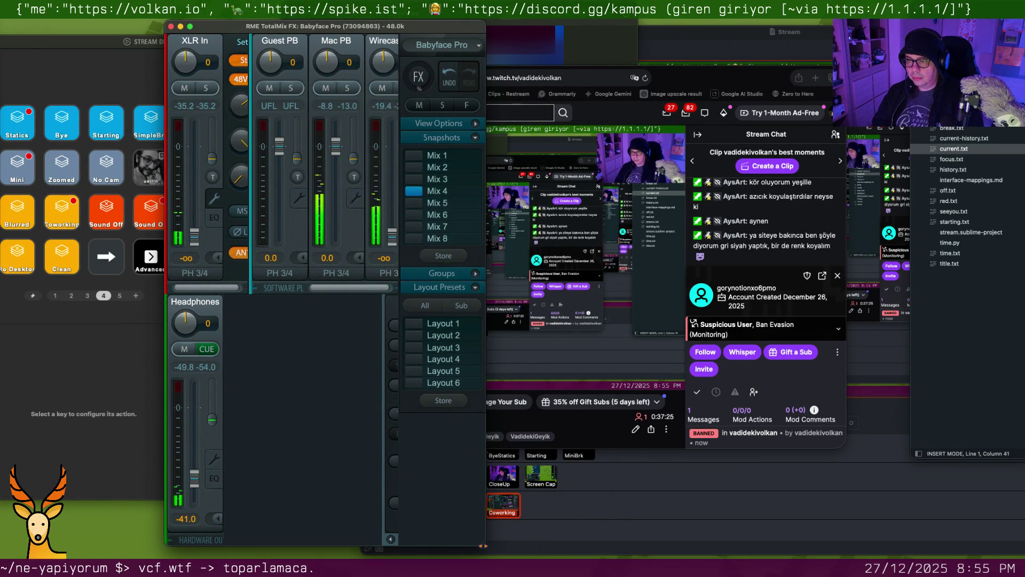
drag(481, 544, 661, 538)
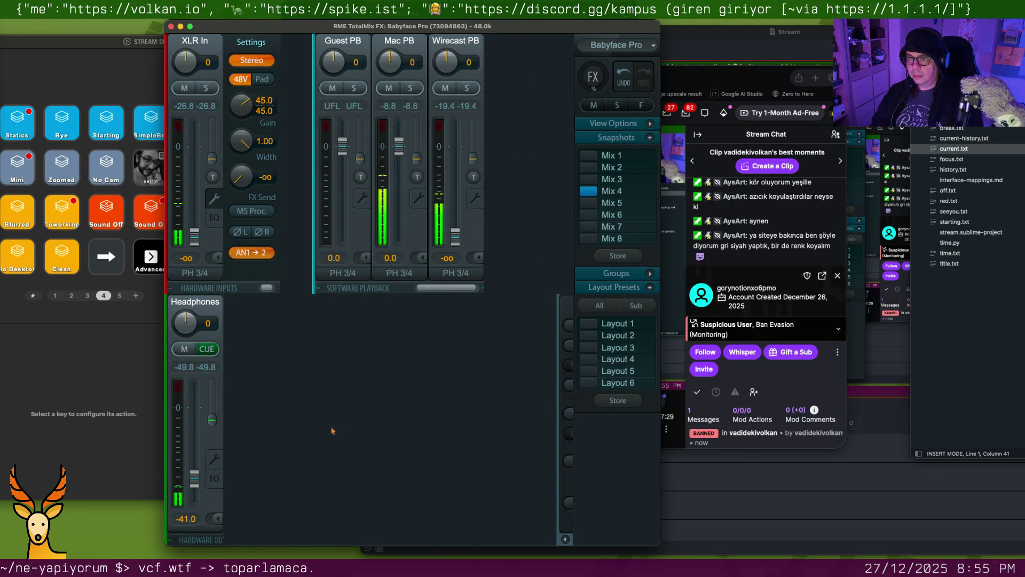
Compare Layout 2 with the reduced channel set and settle on Layout 1, hiding the chat popup
click(592, 336)
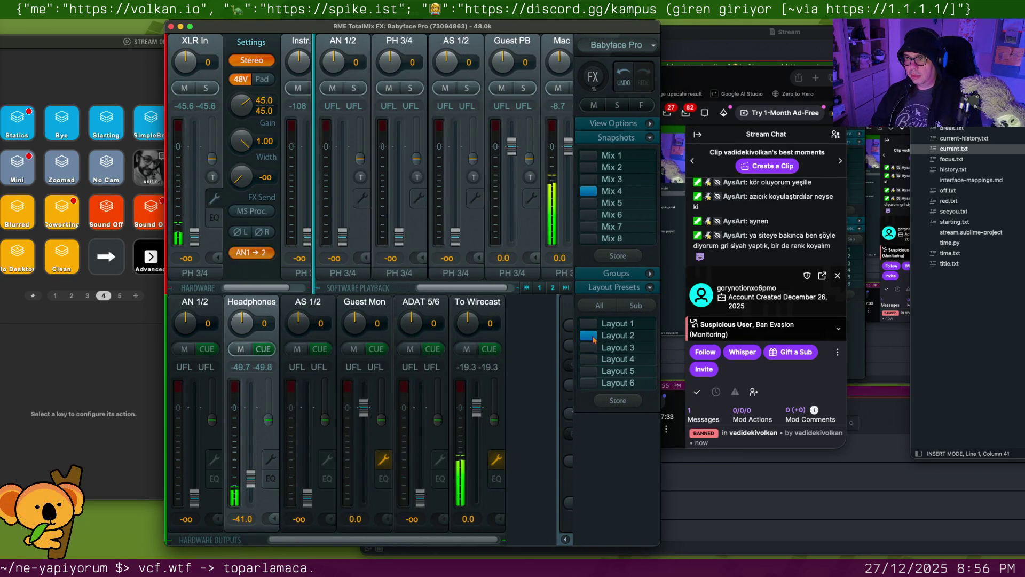
click(588, 327)
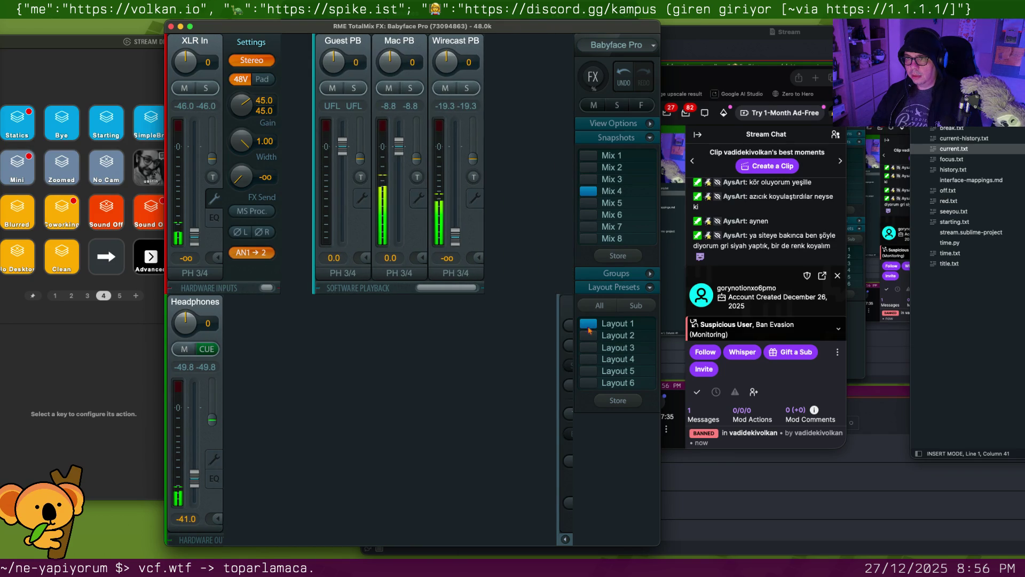
click(589, 337)
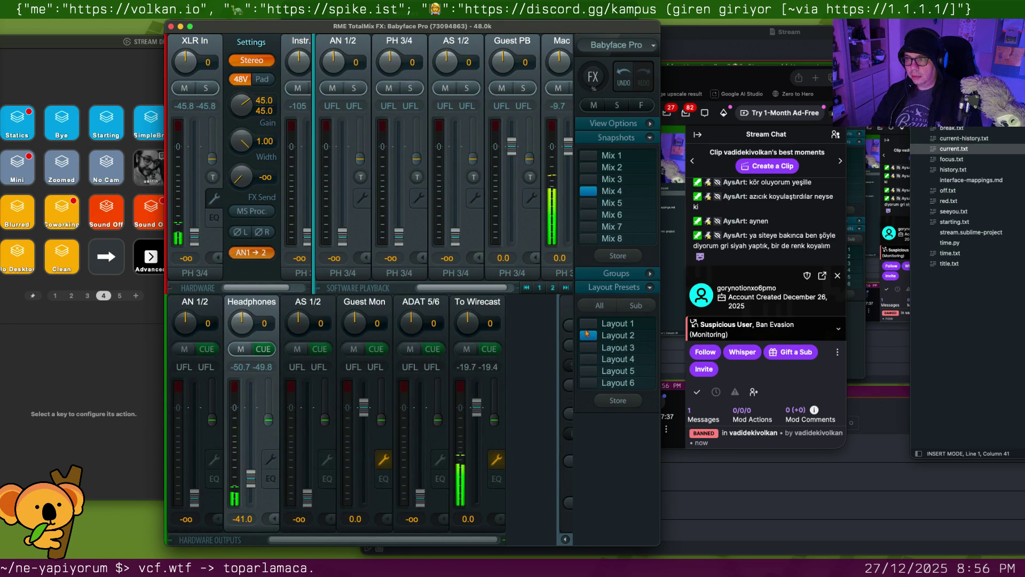
click(589, 323)
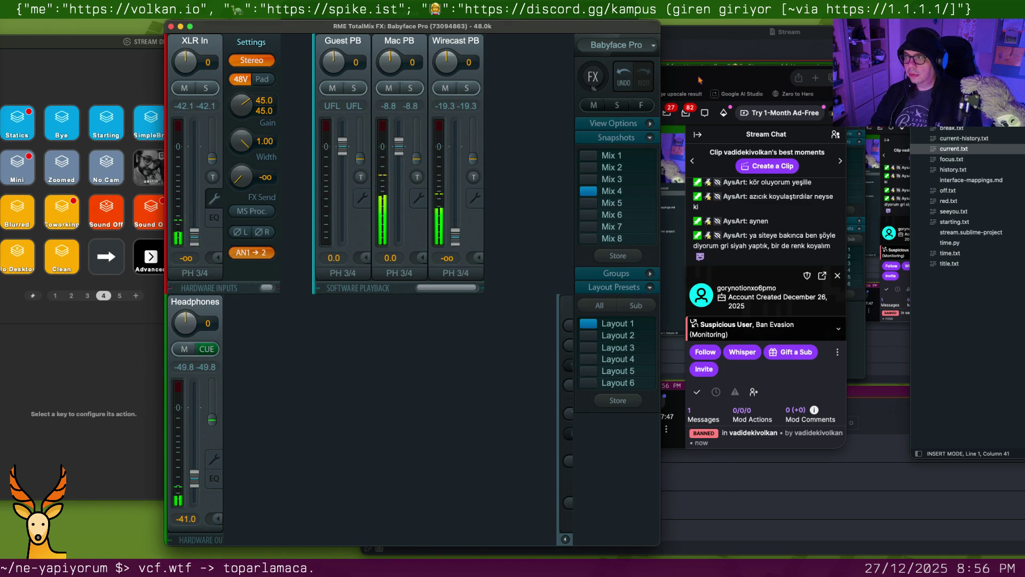
key(super+h)
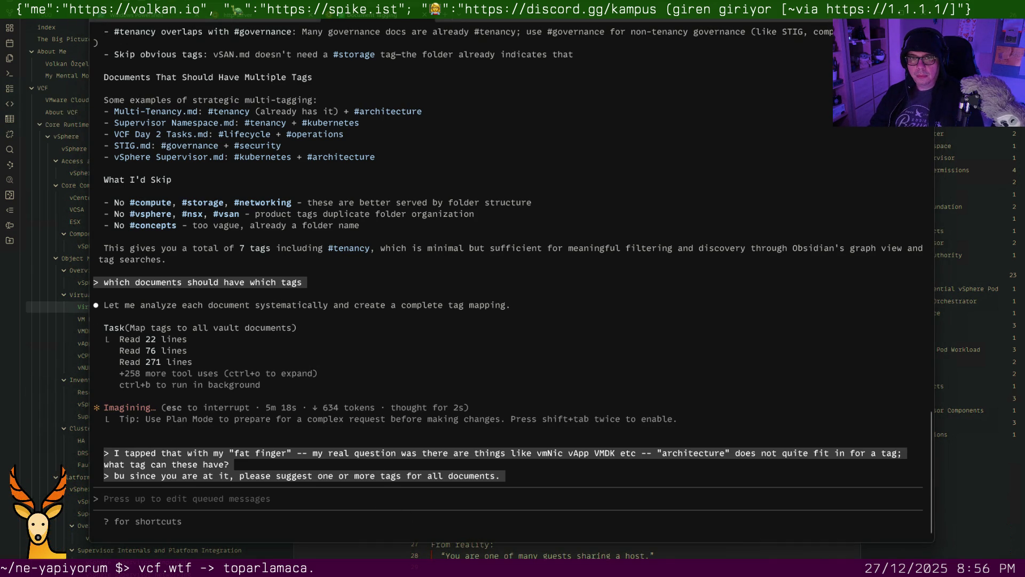
Bring up Task Manager (Ctrl+Shift+Esc) to watch system performance while the tag mapping runs
key(ctrl+shift+Escape)
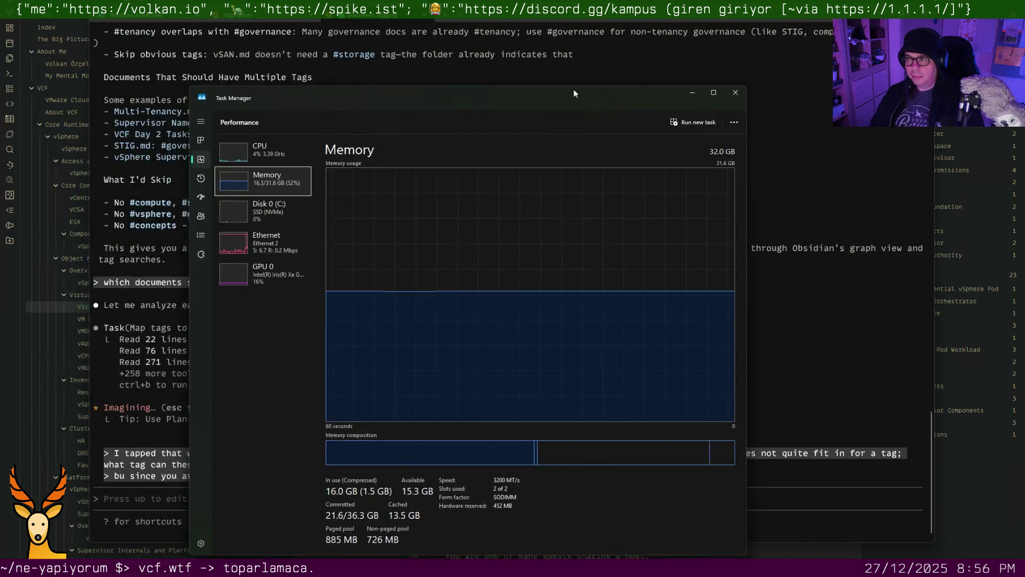
Check CPU then Memory usage in Task Manager's Performance view
drag(308, 124, 651, 75)
click(404, 124)
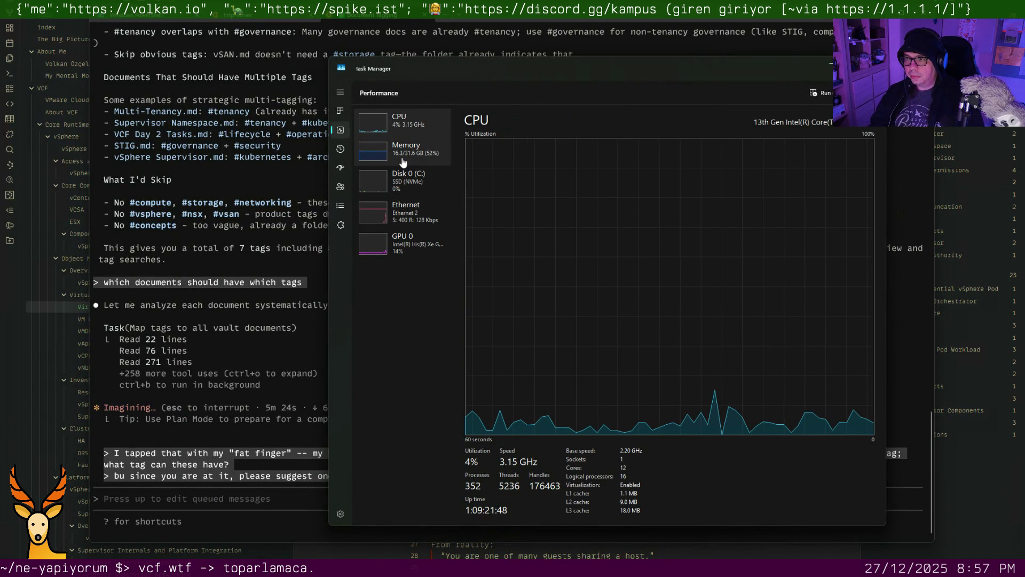
click(403, 163)
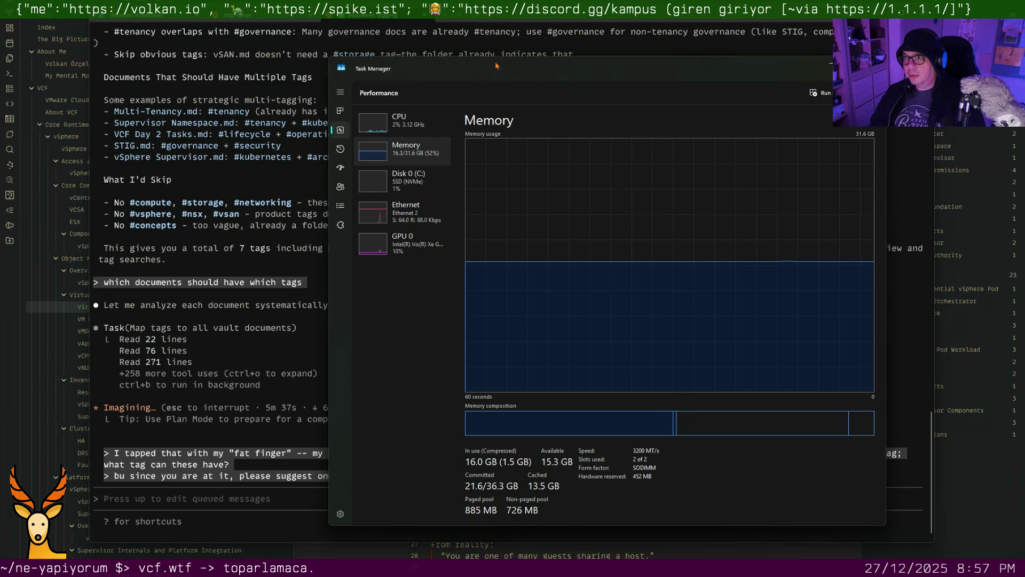
Push Task Manager mostly off-screen and bring the WinDbg window over the terminal
drag(495, 66, 371, 62)
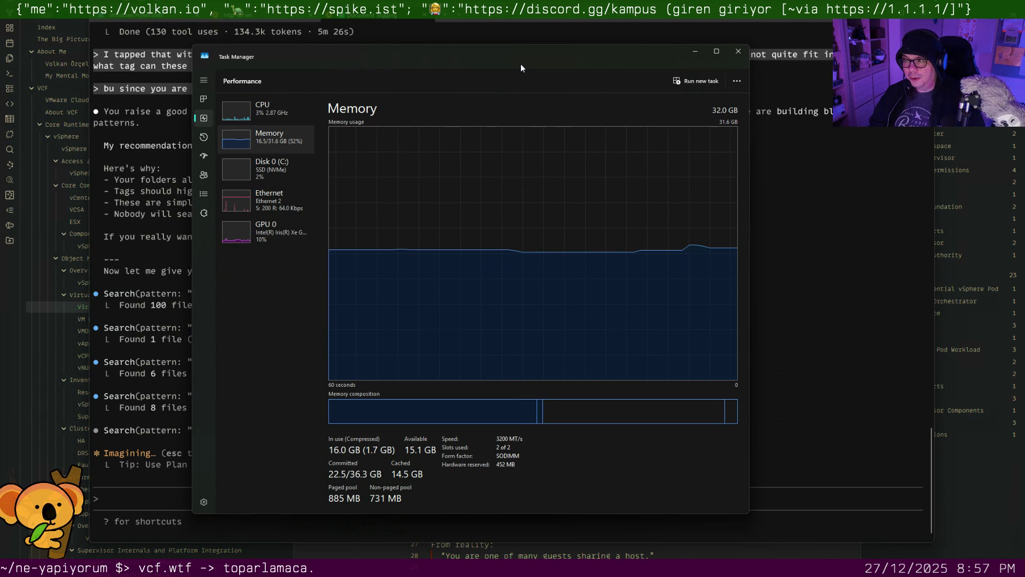
drag(529, 61, 0, 60)
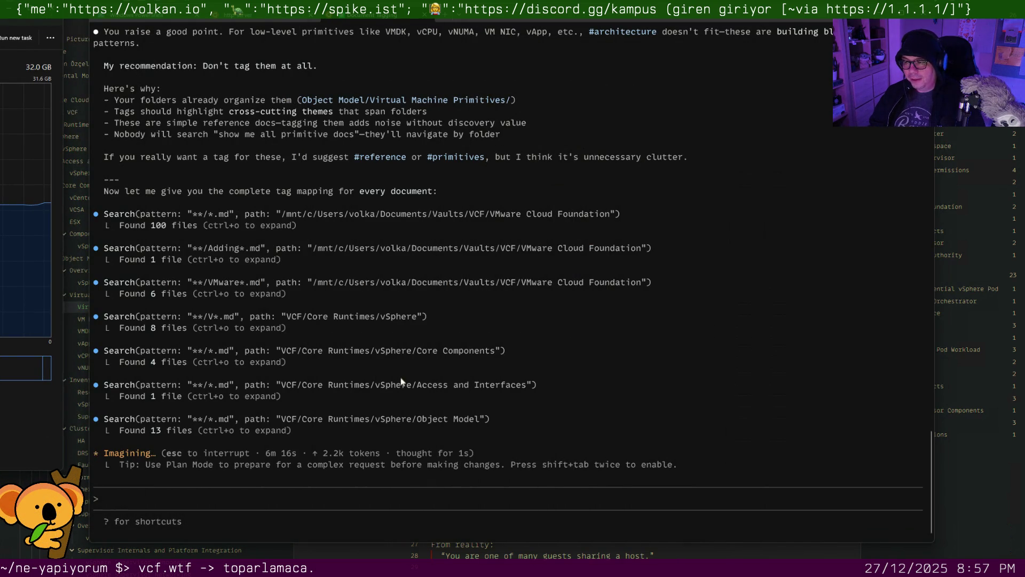
mouse_move(16, 80)
mouse_down()
mouse_move(311, 52)
mouse_move(365, 68)
mouse_up()
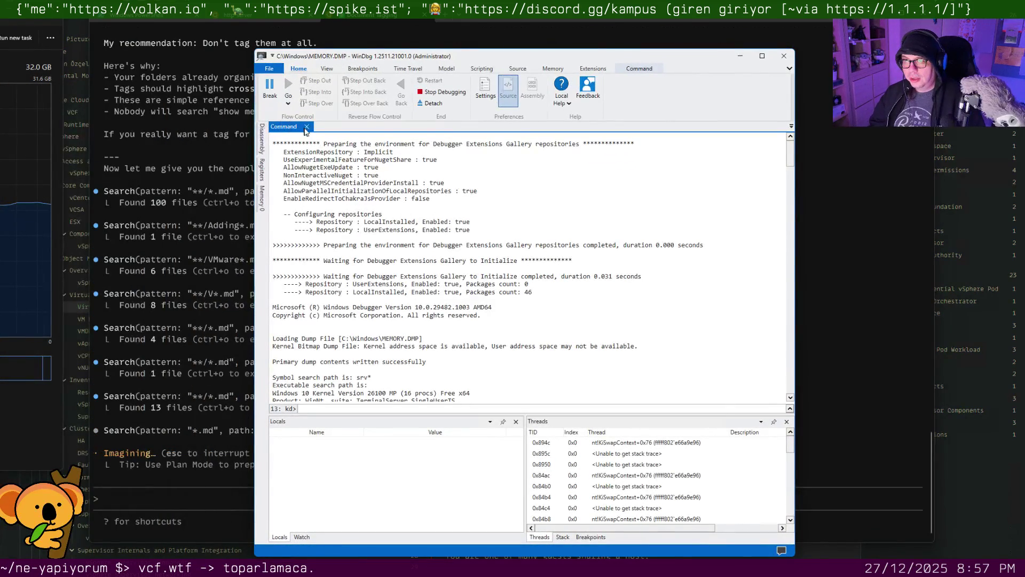
scroll(453, 306, down, 5)
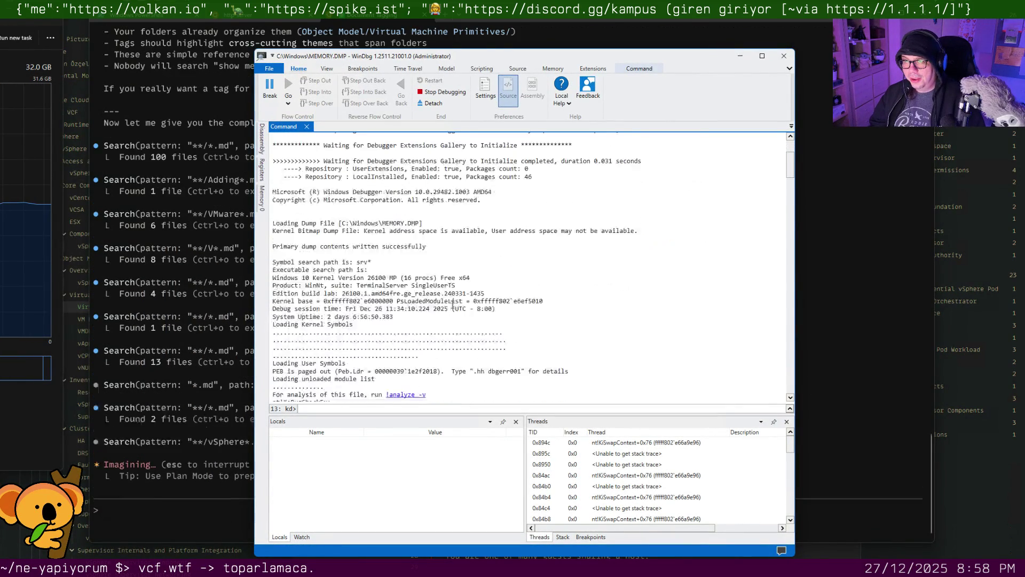
scroll(453, 306, up, 5)
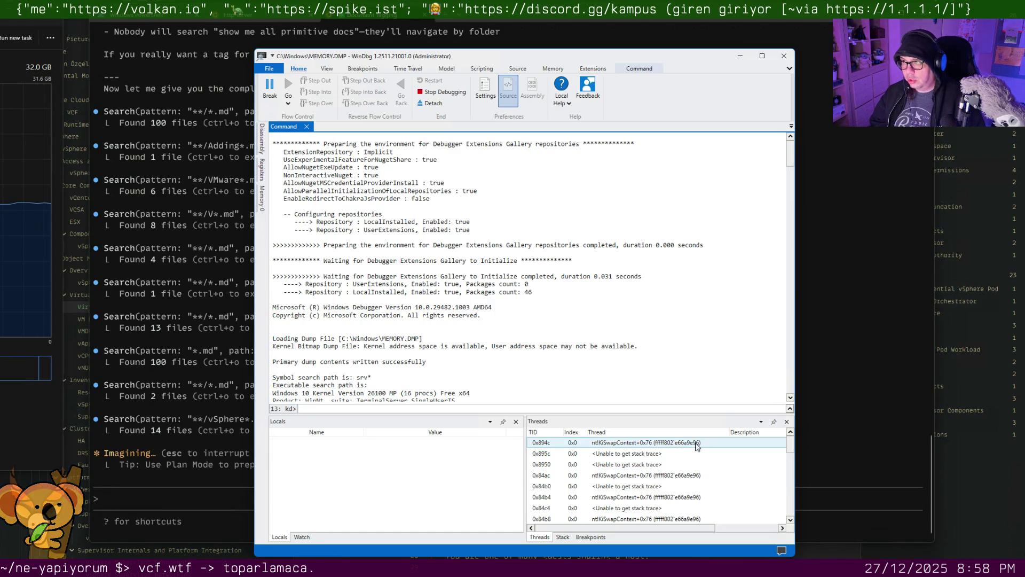
Resize WinDbg, rerun !analyze -v on the kernel dump, then move the debugger off-screen
mouse_move(717, 51)
mouse_down()
mouse_move(699, 214)
mouse_move(640, 92)
mouse_up()
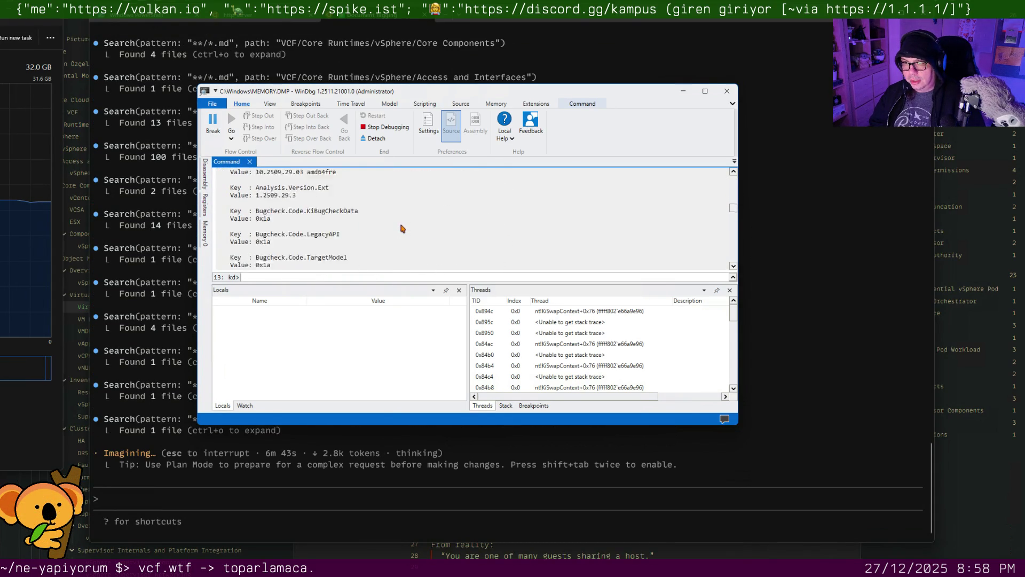
scroll(403, 227, up, 1)
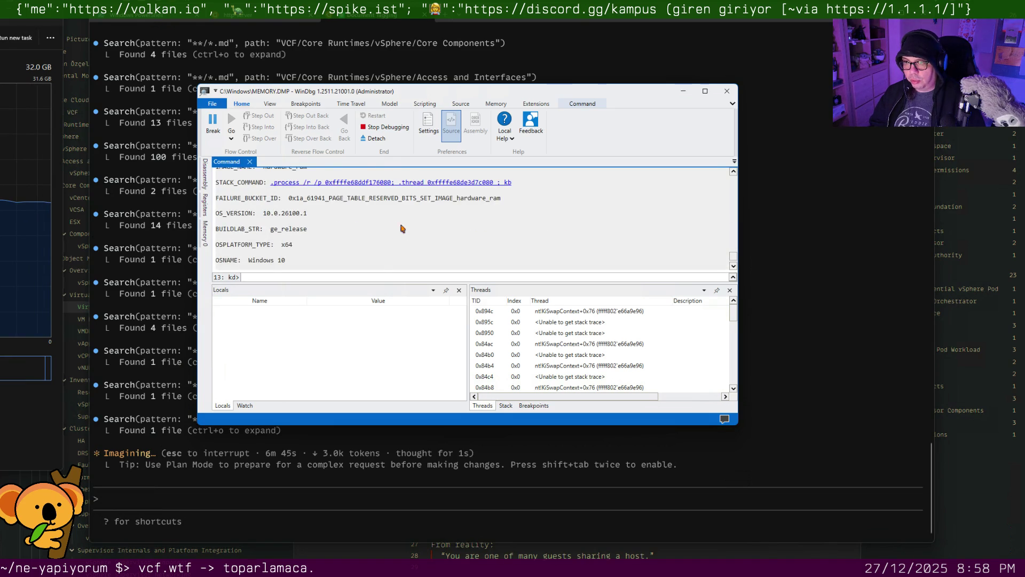
key(Up)
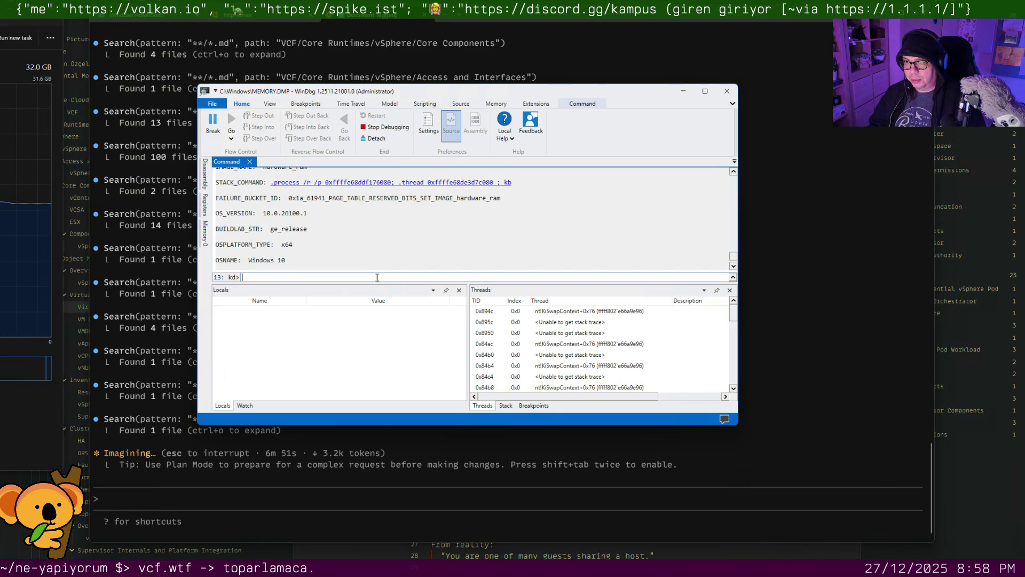
scroll(387, 253, up, 1)
scroll(386, 253, up, 1)
scroll(386, 253, up, 1)
scroll(386, 254, up, 1)
scroll(386, 253, up, 5)
scroll(386, 253, up, 5)
scroll(386, 254, up, 5)
scroll(386, 253, down, 2)
scroll(386, 253, down, 3)
scroll(386, 253, down, 1)
scroll(386, 253, down, 1)
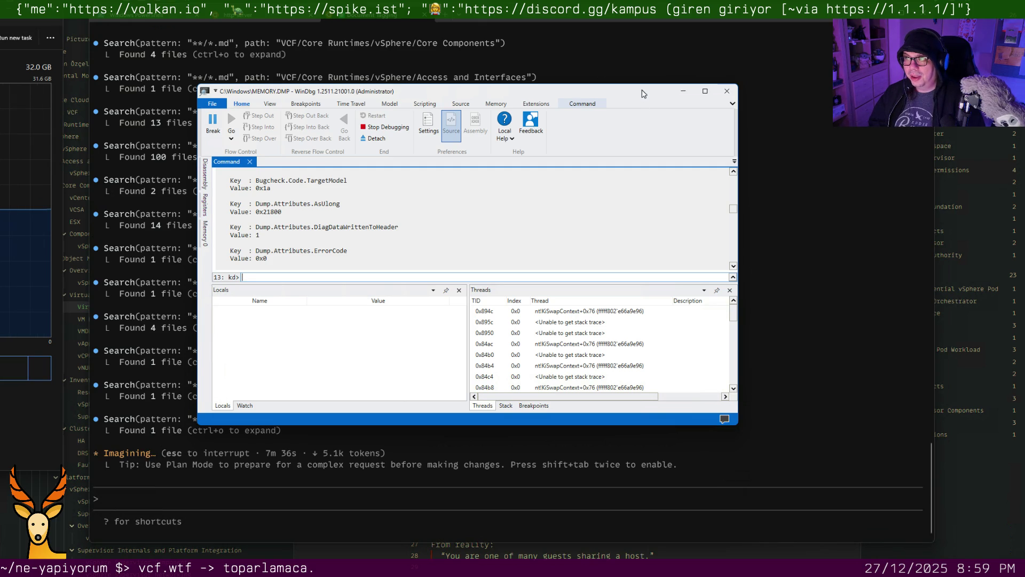
mouse_move(642, 93)
mouse_down()
mouse_move(140, 200)
mouse_move(0, 200)
mouse_up()
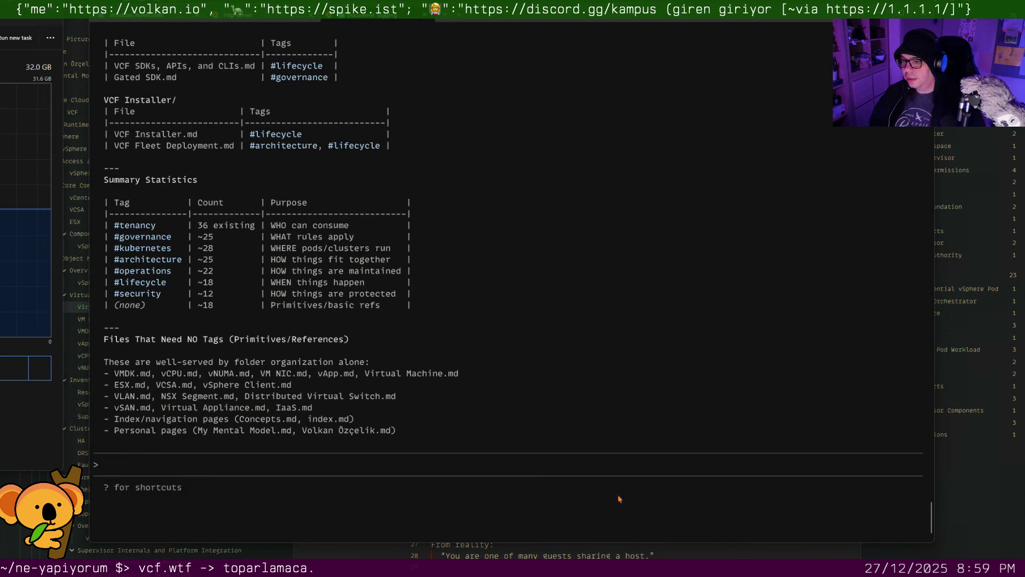
scroll(346, 349, up, 1)
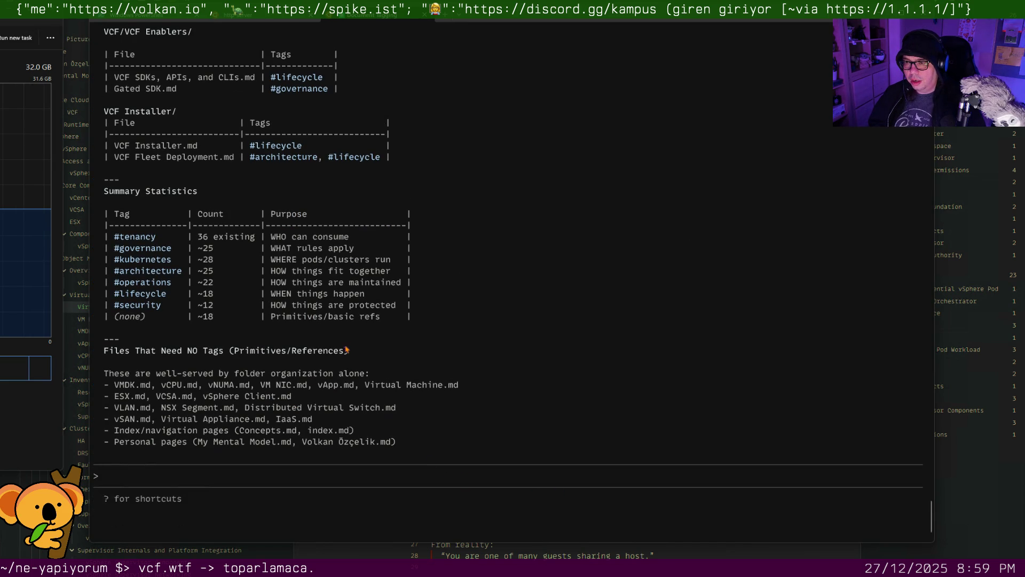
scroll(352, 344, up, 2)
scroll(362, 337, up, 3)
scroll(362, 337, up, 3)
scroll(362, 337, up, 3)
scroll(362, 337, up, 3)
scroll(362, 337, up, 1)
scroll(363, 337, up, 4)
scroll(362, 337, up, 4)
scroll(362, 337, up, 1)
scroll(362, 337, up, 3)
scroll(362, 337, up, 2)
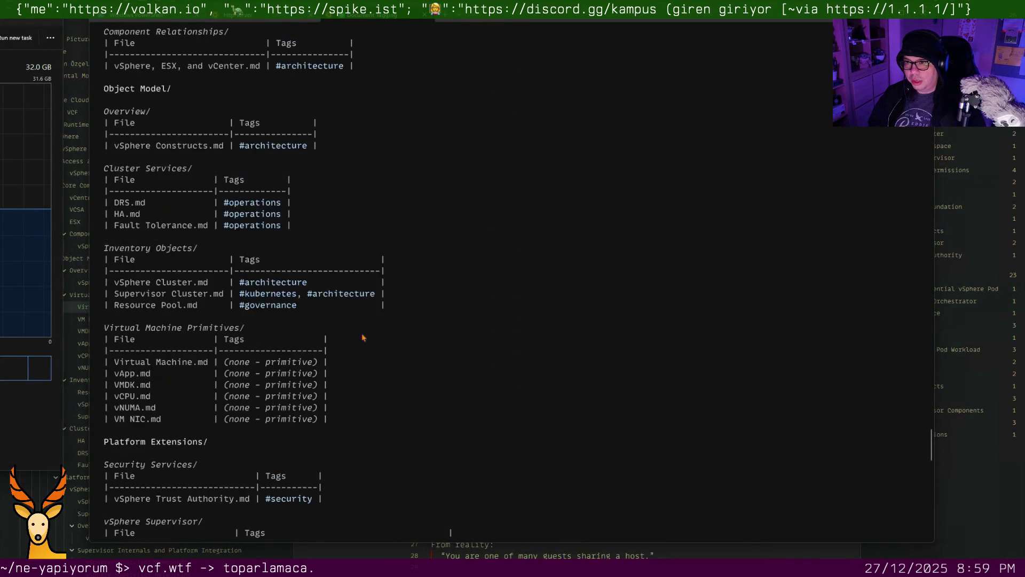
scroll(362, 337, up, 1)
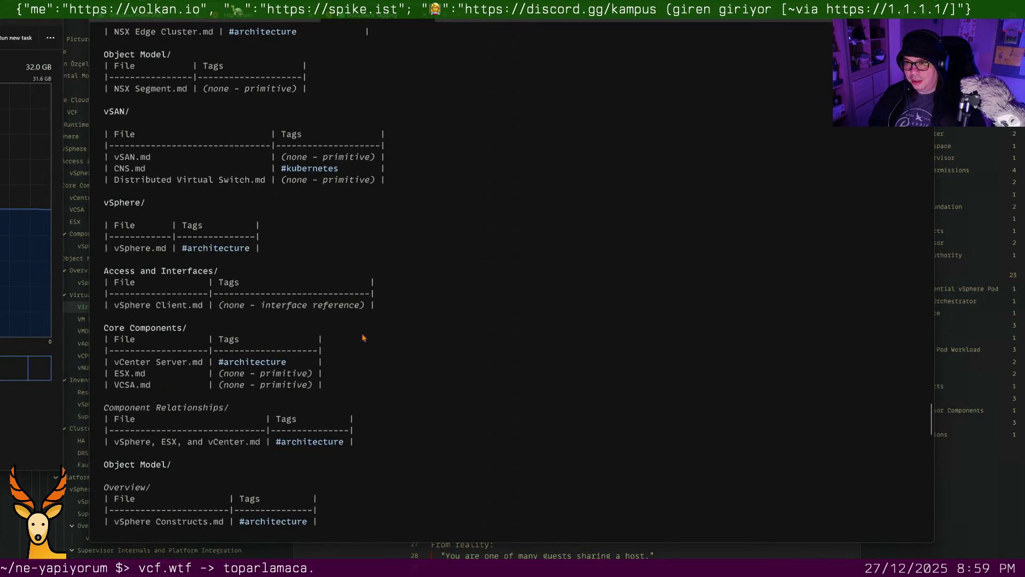
scroll(361, 337, up, 1)
scroll(362, 337, up, 1)
scroll(362, 337, up, 1)
scroll(362, 337, up, 2)
scroll(362, 337, up, 2)
scroll(361, 337, up, 1)
scroll(362, 337, up, 2)
scroll(365, 339, up, 1)
scroll(364, 339, up, 3)
scroll(365, 339, up, 2)
scroll(363, 338, up, 1)
scroll(363, 337, up, 2)
scroll(362, 337, up, 3)
scroll(362, 338, up, 2)
scroll(362, 337, up, 2)
scroll(362, 337, up, 2)
scroll(361, 337, up, 4)
scroll(363, 337, up, 2)
scroll(362, 338, up, 1)
scroll(362, 337, up, 1)
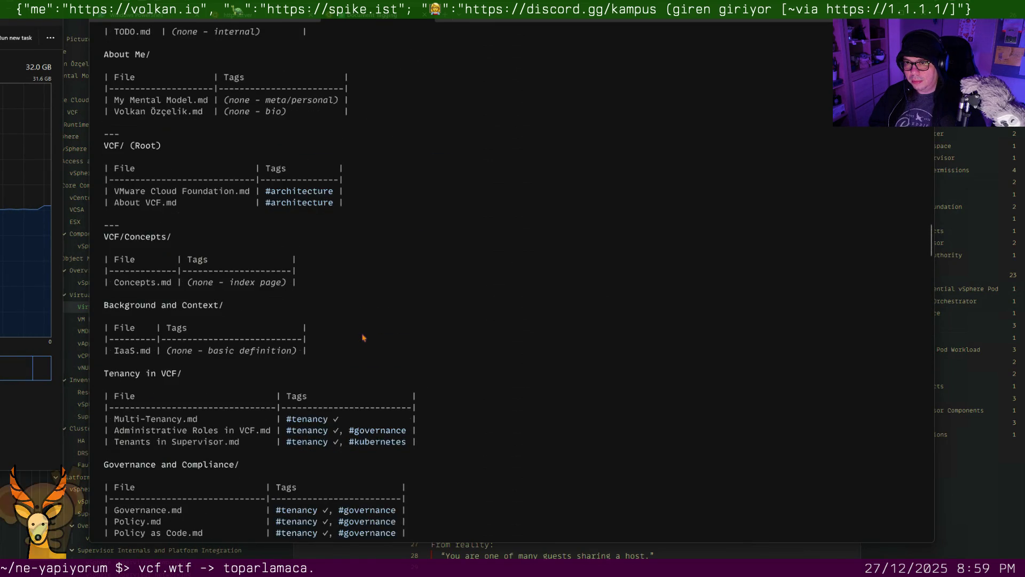
scroll(362, 337, up, 3)
scroll(362, 336, down, 1)
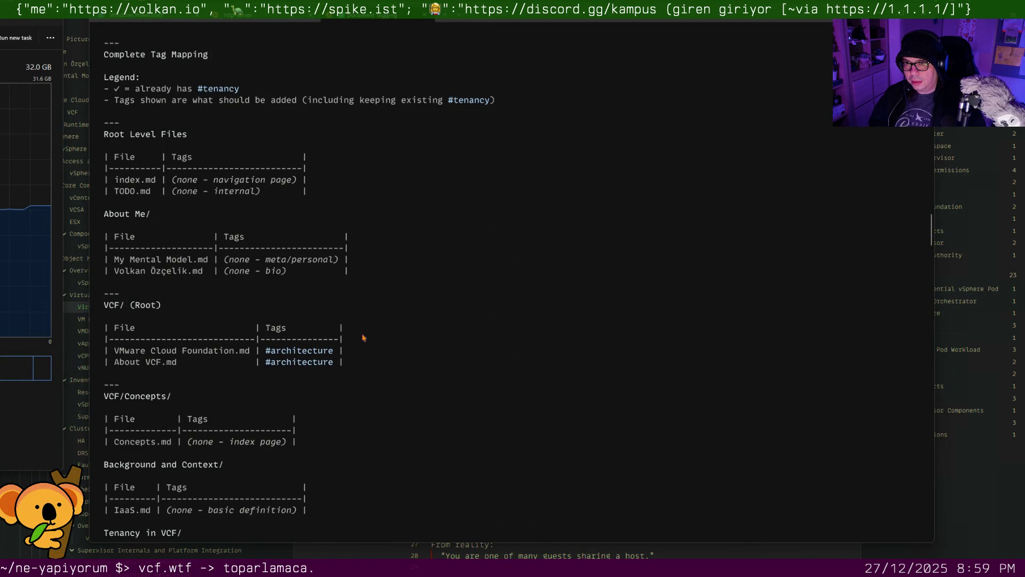
scroll(362, 337, down, 1)
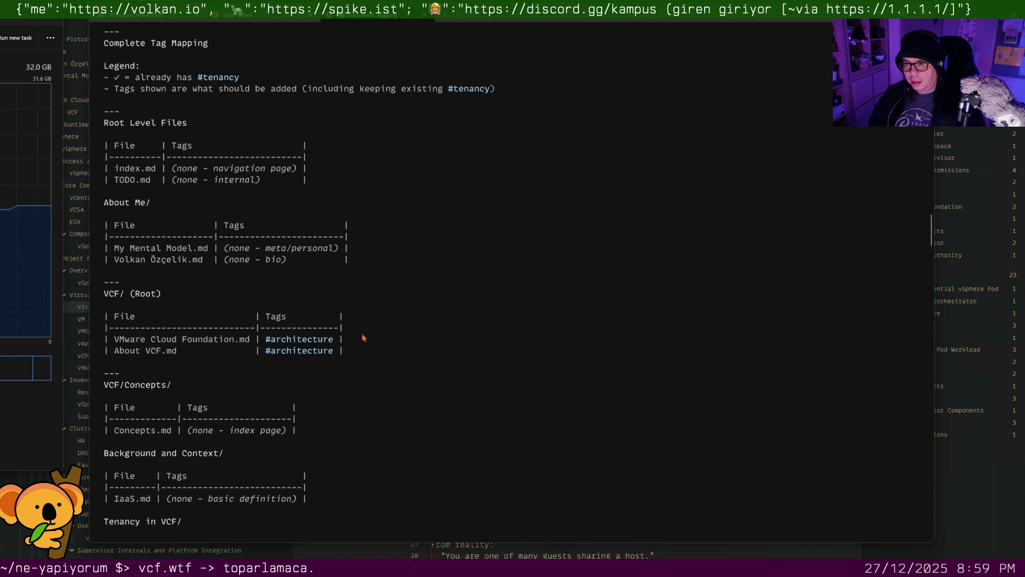
scroll(362, 337, up, 3)
scroll(362, 338, up, 1)
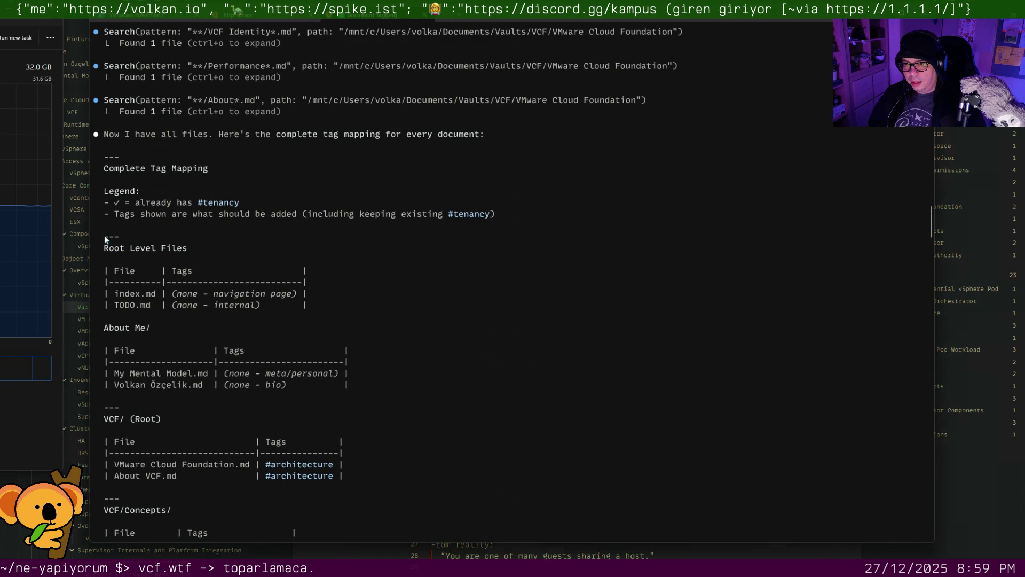
mouse_move(104, 239)
mouse_down()
mouse_move(307, 320)
mouse_move(406, 343)
mouse_up()
scroll(391, 334, down, 10)
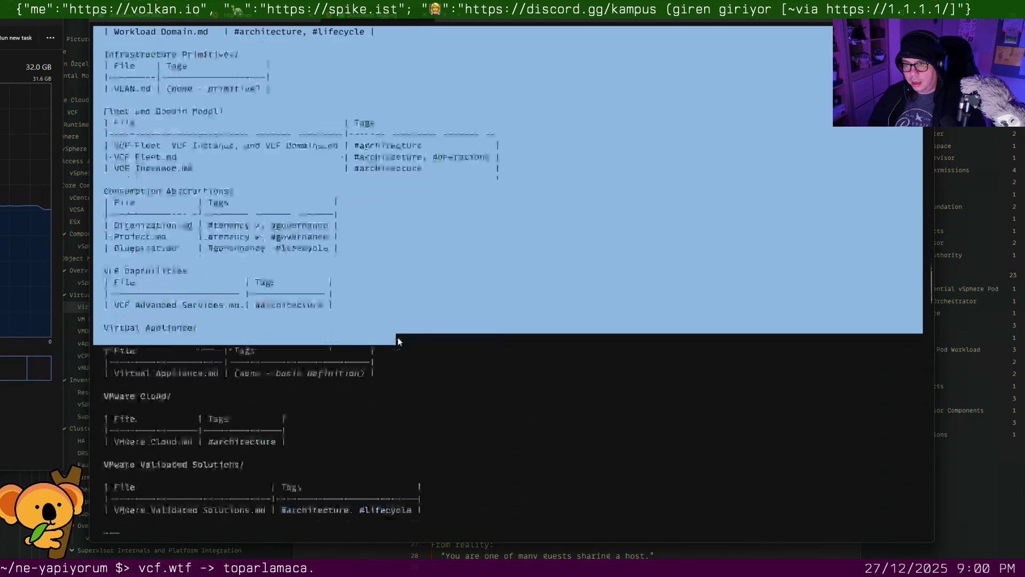
scroll(407, 344, down, 13)
drag(407, 344, 427, 377)
scroll(408, 349, down, 13)
scroll(411, 365, down, 8)
scroll(427, 373, down, 1)
scroll(427, 375, down, 3)
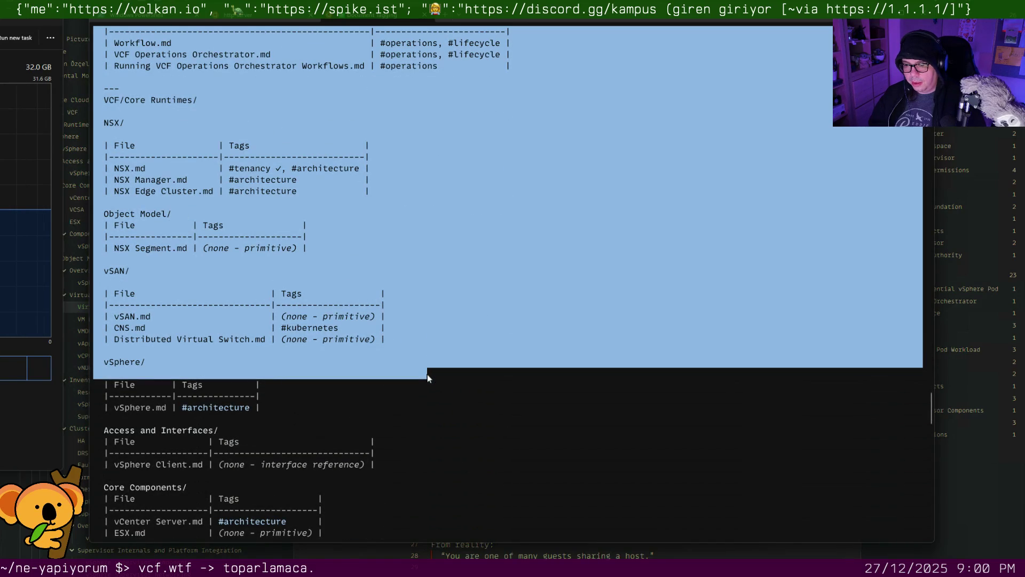
scroll(427, 374, down, 2)
scroll(427, 374, down, 3)
scroll(427, 374, down, 3)
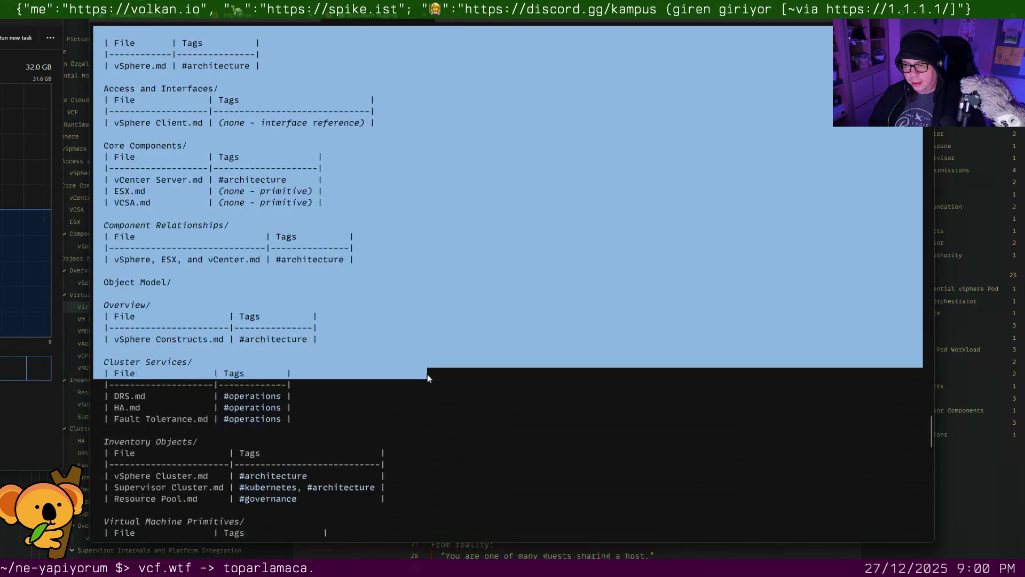
scroll(427, 374, down, 3)
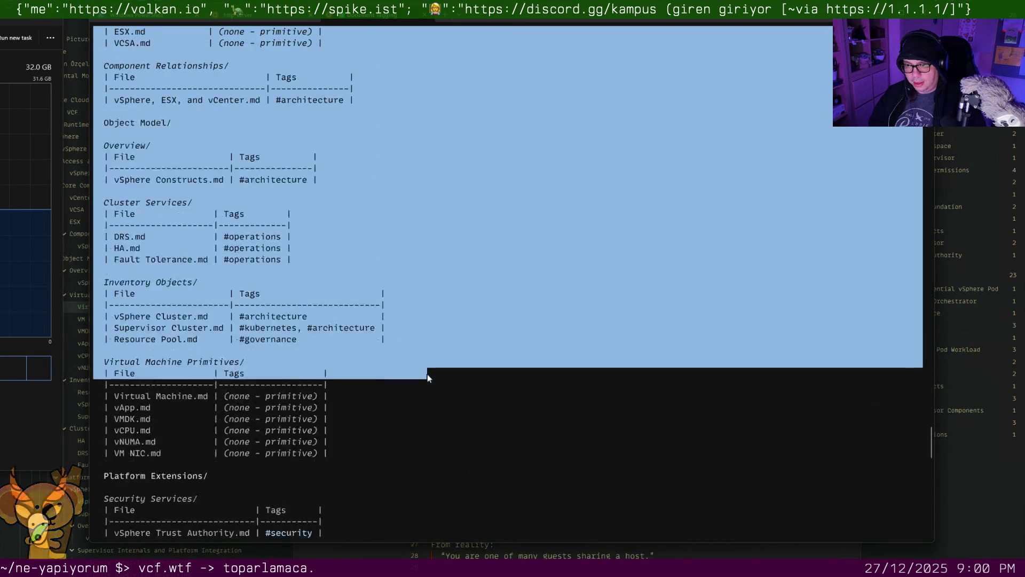
scroll(426, 375, down, 1)
scroll(427, 377, down, 2)
scroll(427, 377, down, 2)
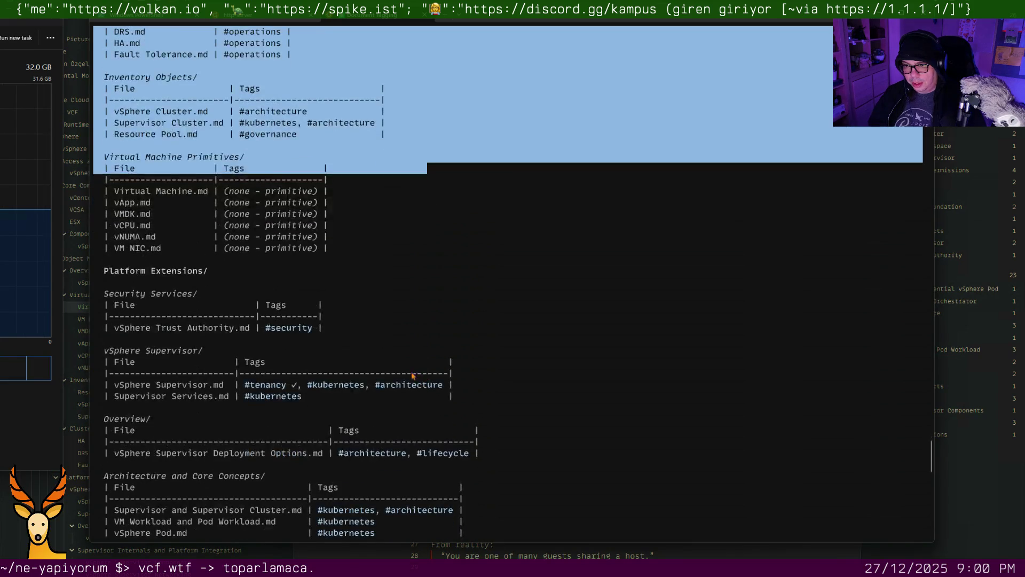
scroll(406, 375, down, 2)
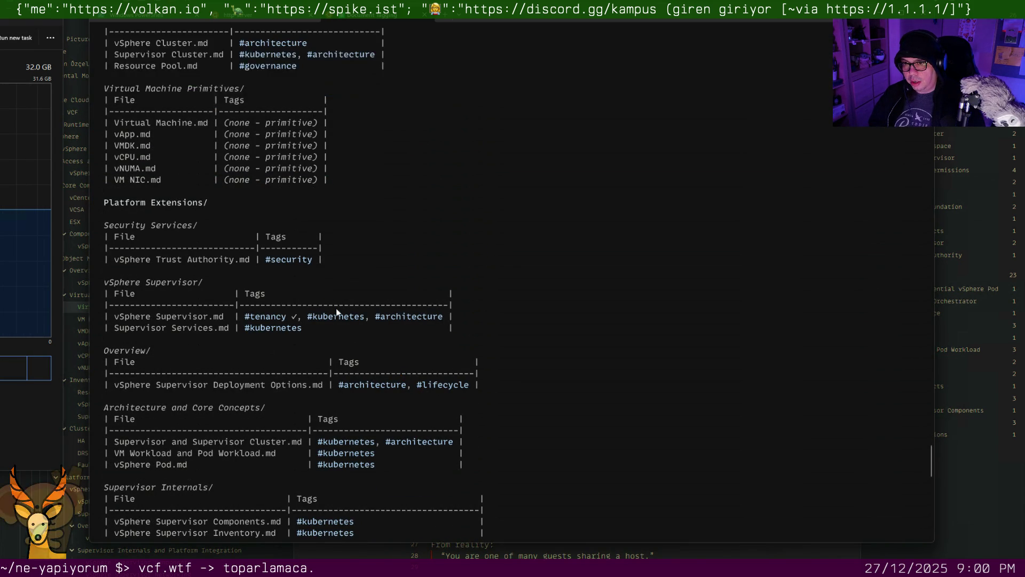
scroll(337, 312, up, 8)
scroll(337, 312, up, 3)
scroll(336, 313, up, 8)
scroll(337, 312, up, 7)
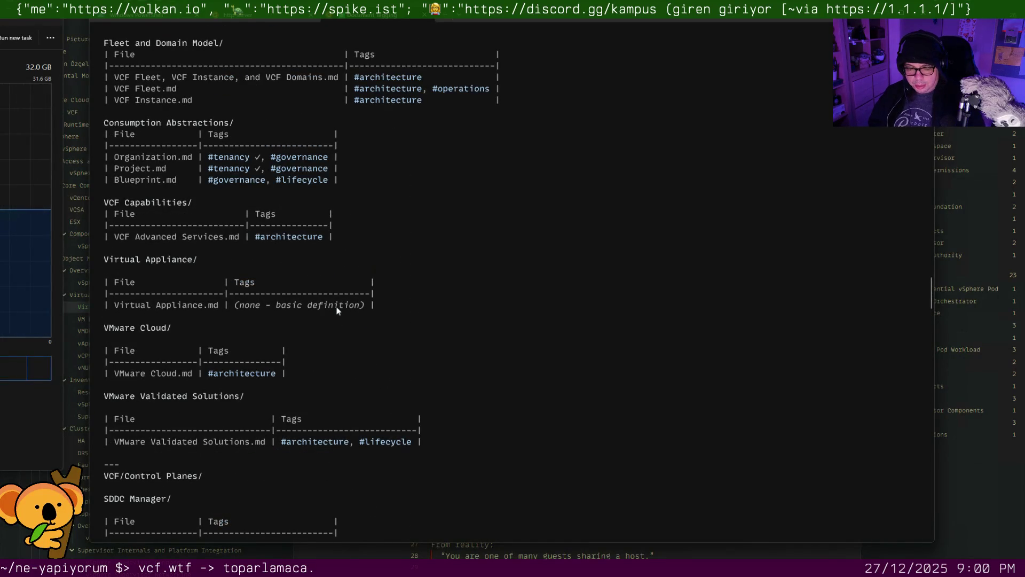
scroll(335, 305, up, 2)
scroll(335, 306, up, 3)
scroll(335, 305, up, 1)
scroll(336, 305, up, 3)
scroll(336, 306, up, 1)
scroll(336, 305, up, 1)
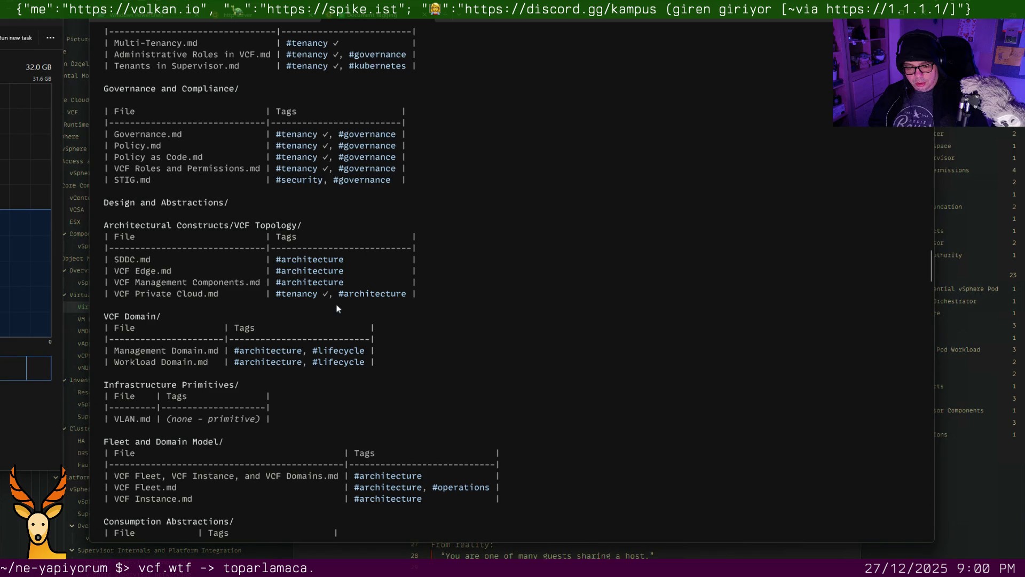
scroll(336, 305, up, 3)
scroll(335, 305, up, 1)
scroll(336, 305, up, 1)
scroll(336, 305, up, 1)
scroll(336, 305, up, 1)
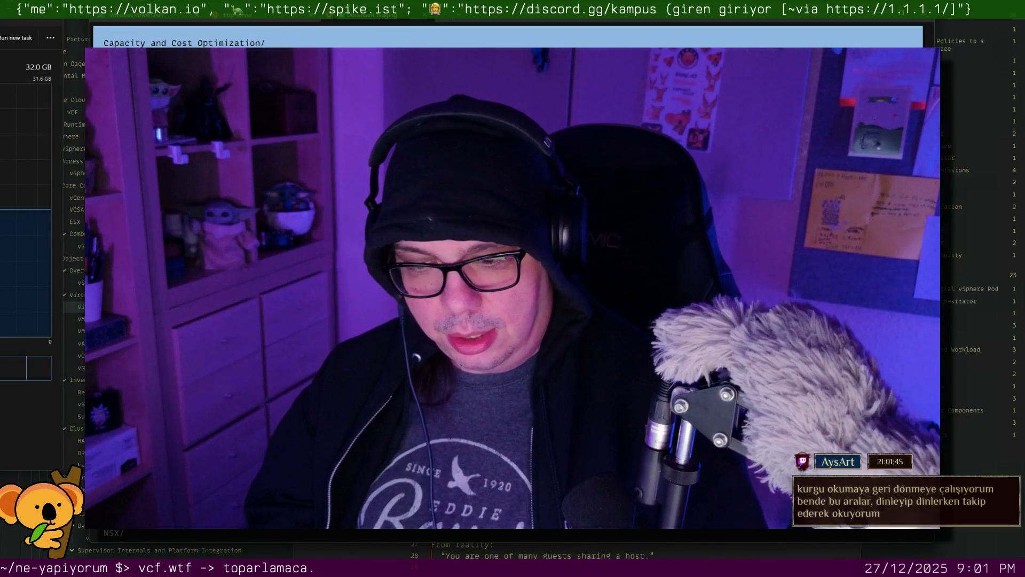
scroll(421, 305, down, 3)
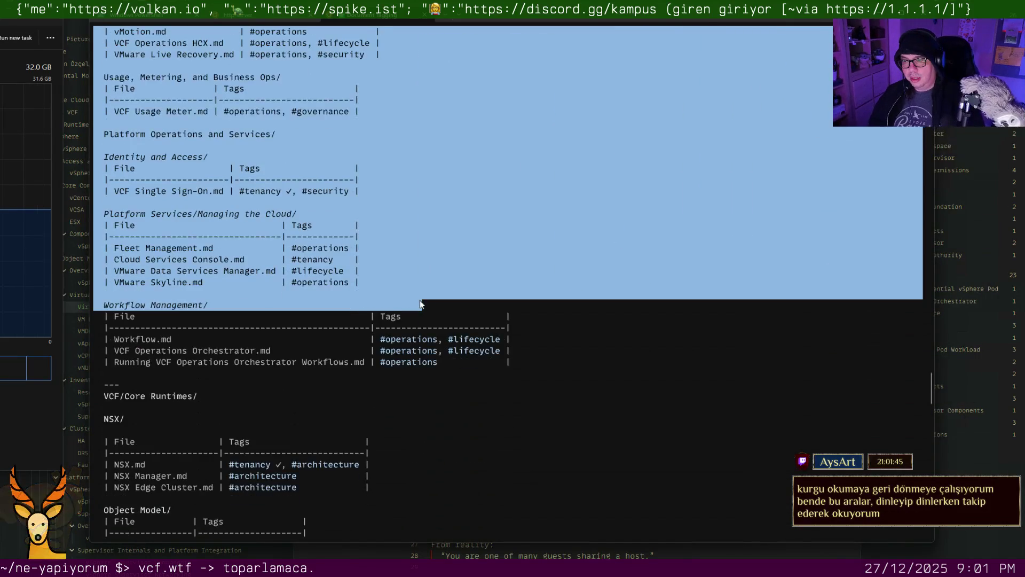
scroll(420, 303, down, 2)
scroll(420, 303, down, 1)
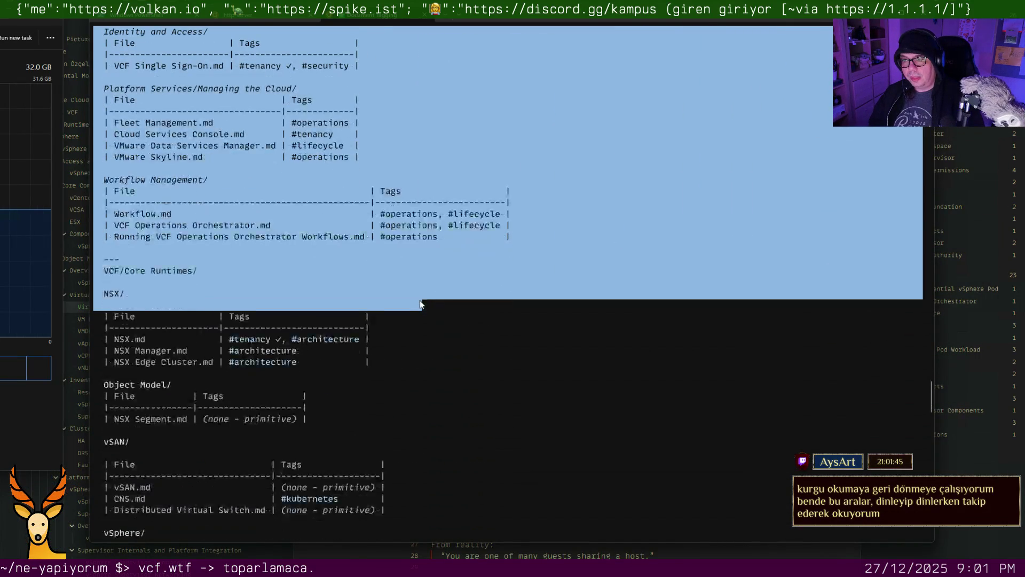
scroll(418, 302, down, 1)
scroll(419, 302, down, 2)
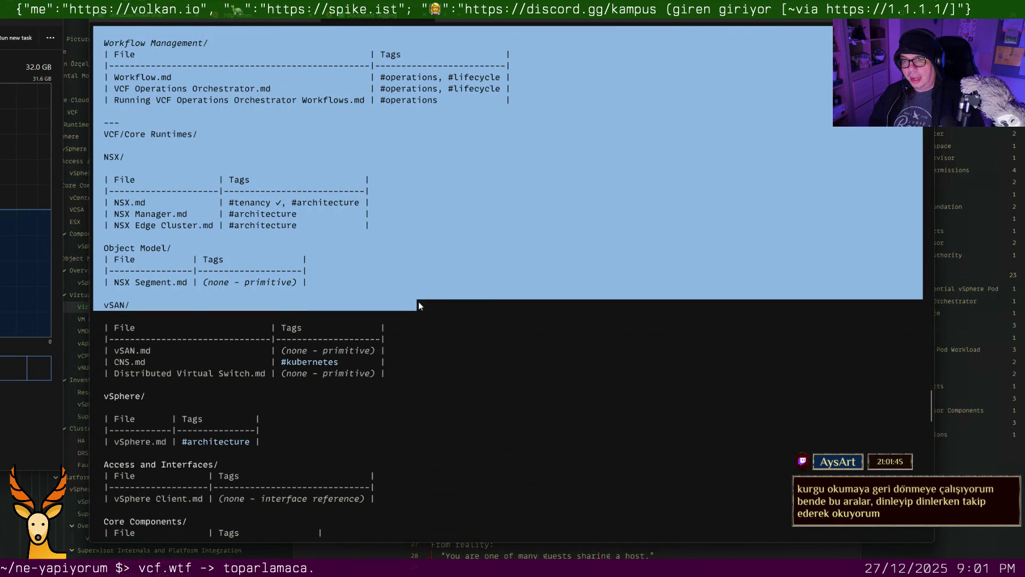
scroll(419, 305, down, 1)
scroll(419, 304, down, 2)
scroll(418, 305, down, 2)
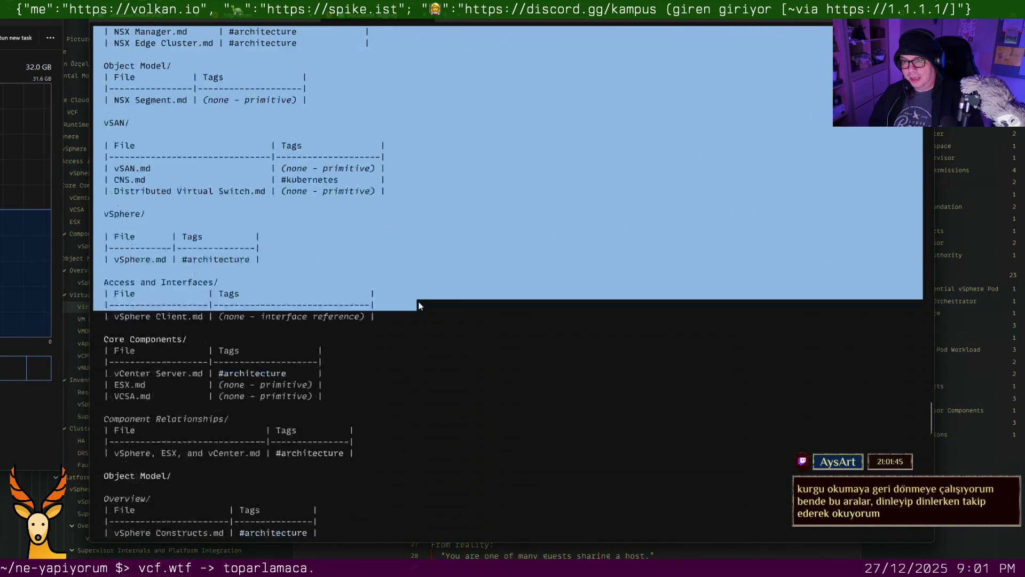
scroll(419, 305, down, 1)
scroll(419, 305, down, 2)
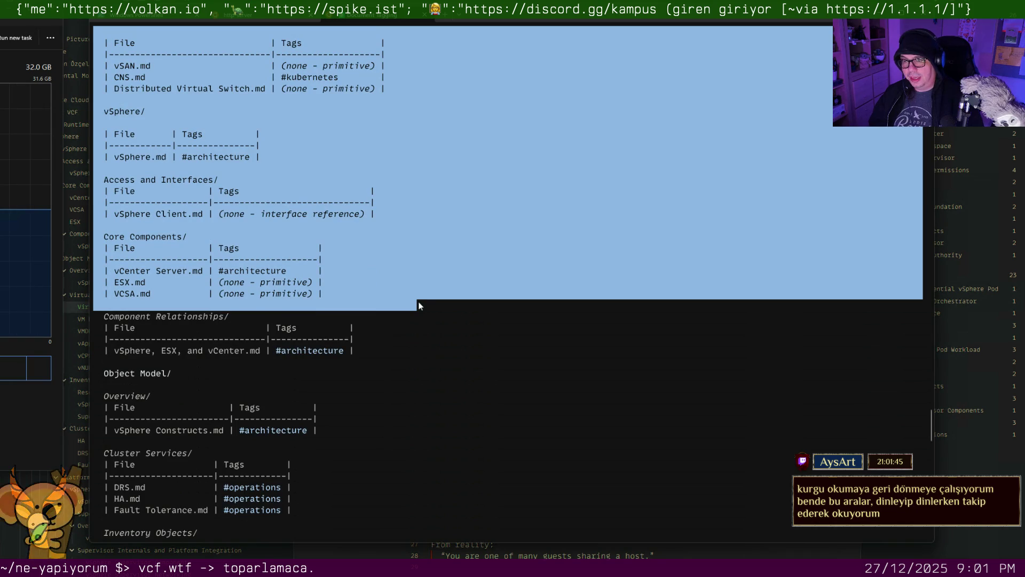
scroll(419, 304, down, 3)
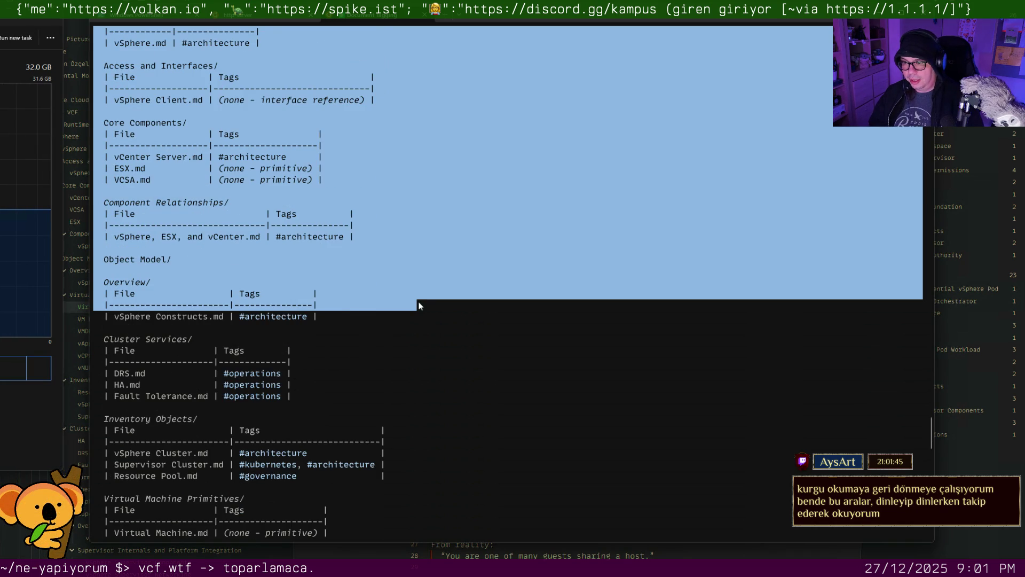
scroll(419, 304, down, 2)
scroll(419, 305, down, 1)
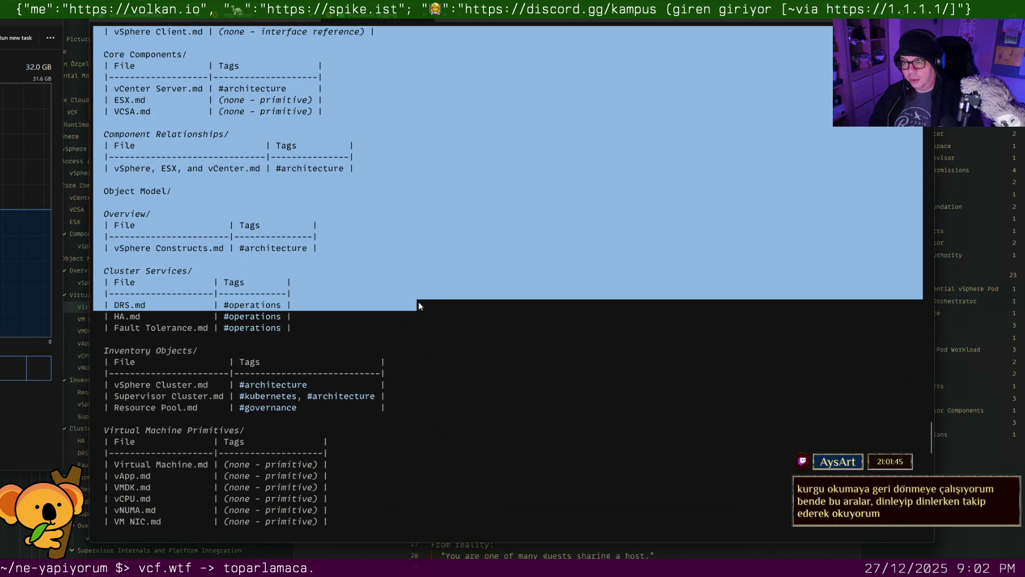
scroll(419, 305, down, 2)
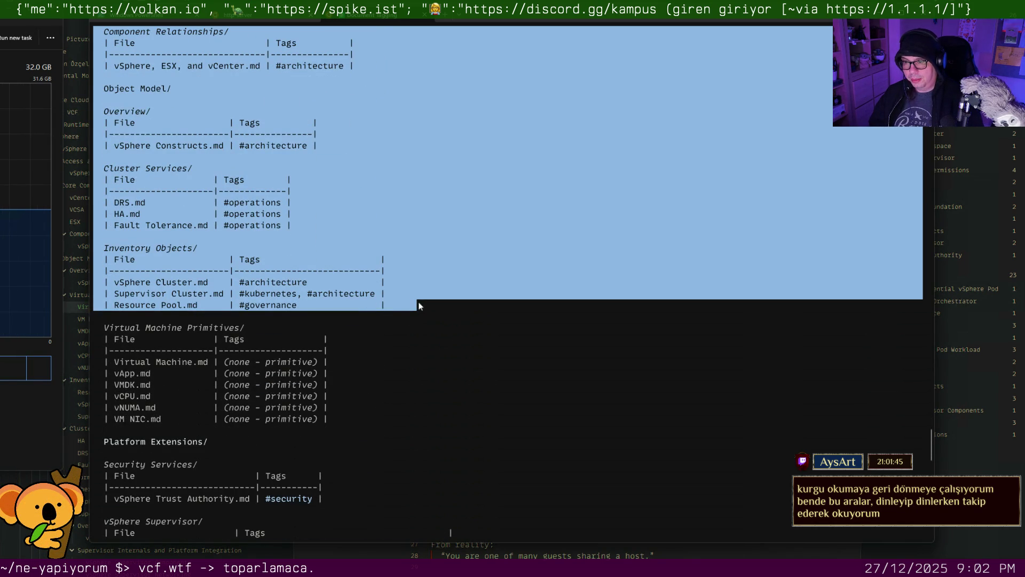
scroll(418, 304, down, 2)
scroll(418, 304, down, 1)
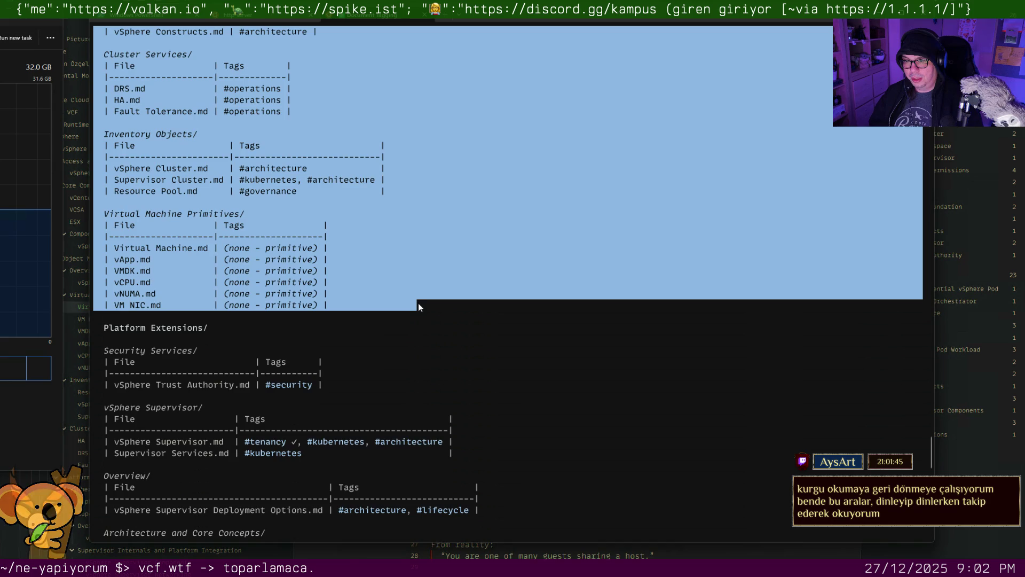
scroll(418, 305, down, 3)
scroll(419, 306, down, 3)
scroll(418, 305, down, 2)
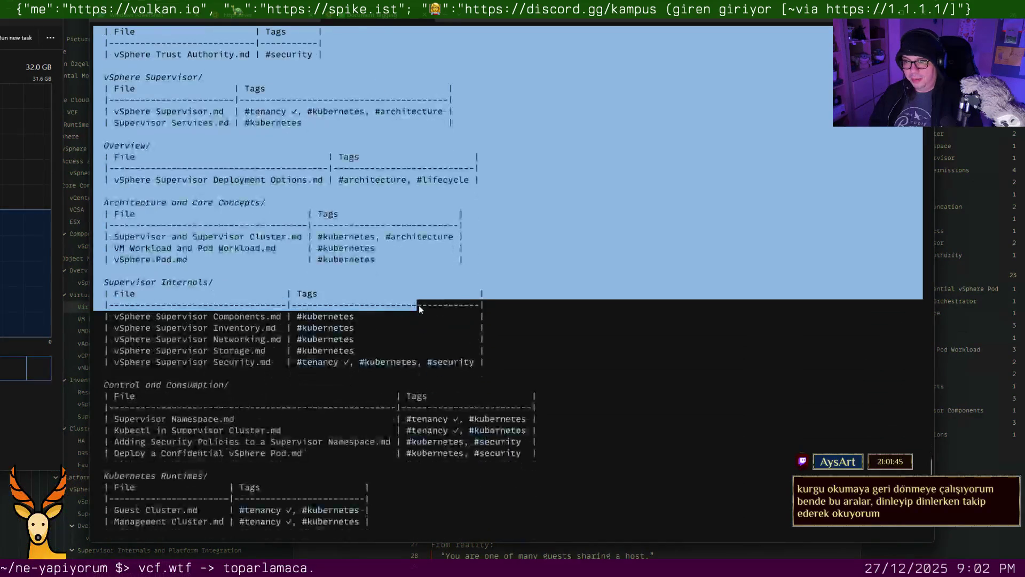
drag(419, 305, 420, 316)
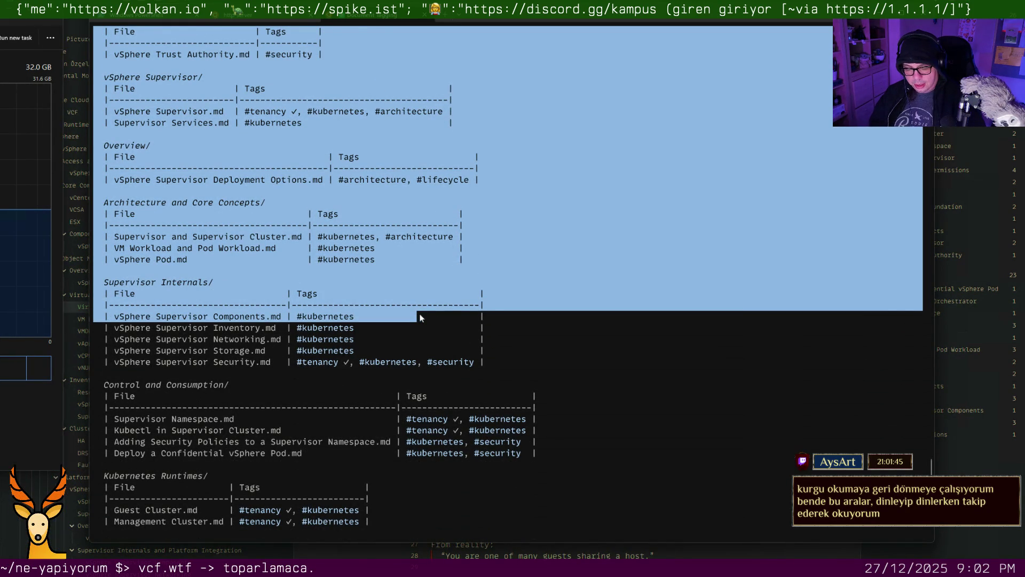
scroll(419, 317, down, 3)
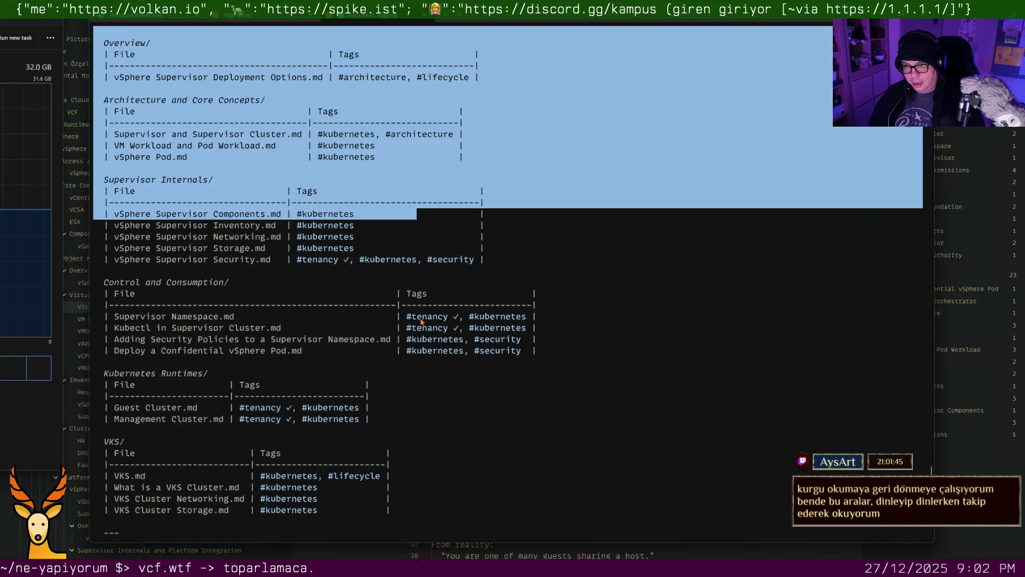
scroll(412, 327, down, 4)
scroll(406, 336, down, 1)
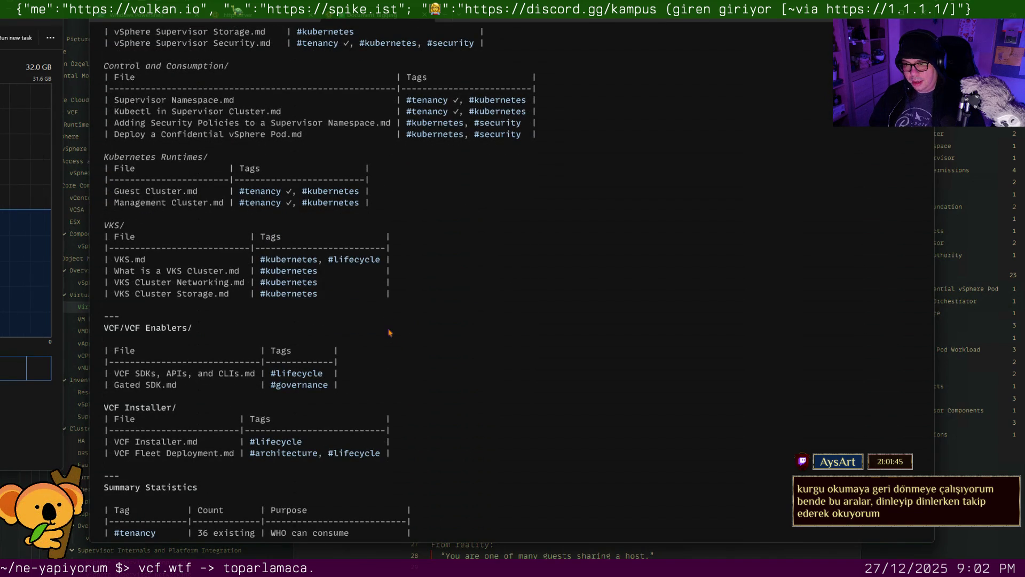
scroll(326, 298, up, 1)
scroll(326, 297, up, 3)
scroll(328, 297, up, 3)
scroll(325, 272, up, 2)
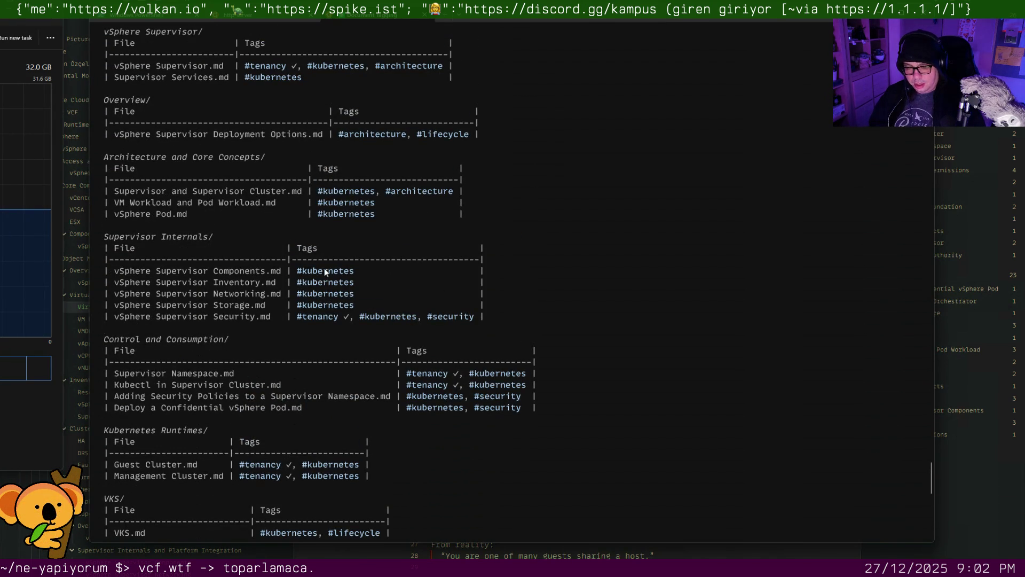
scroll(326, 273, down, 5)
scroll(326, 273, down, 5)
scroll(324, 280, down, 3)
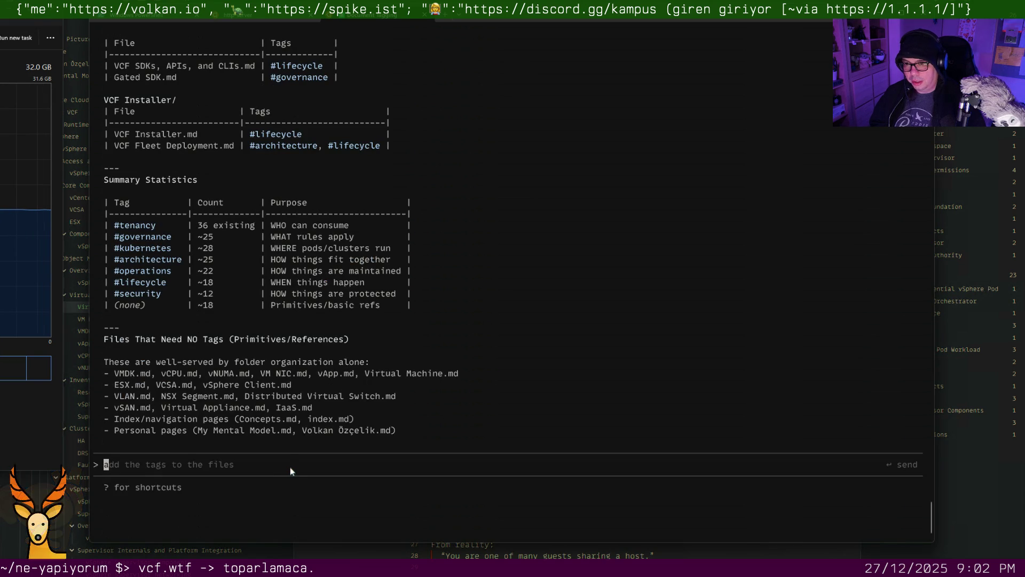
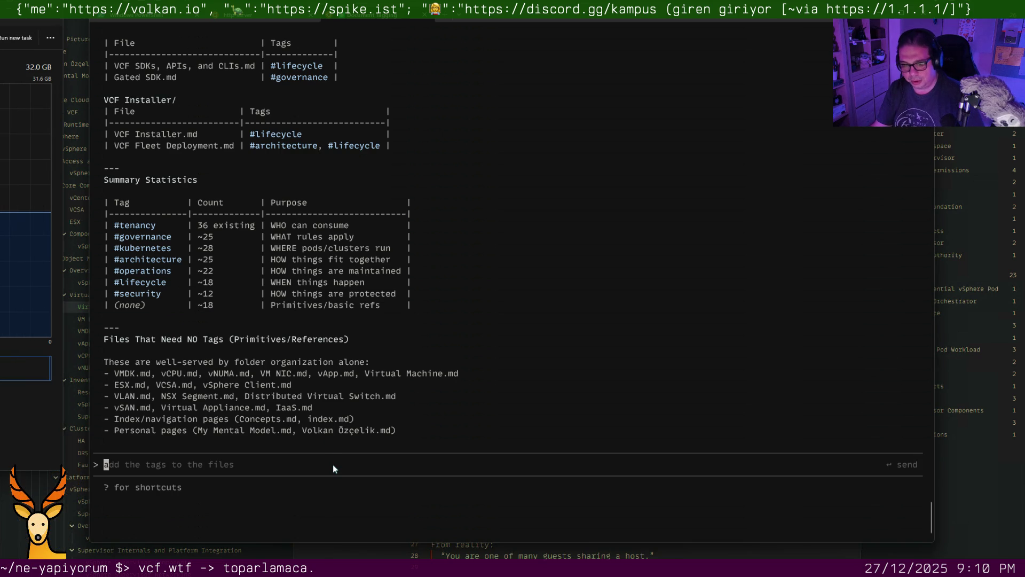
text(can you save this to a markdow)
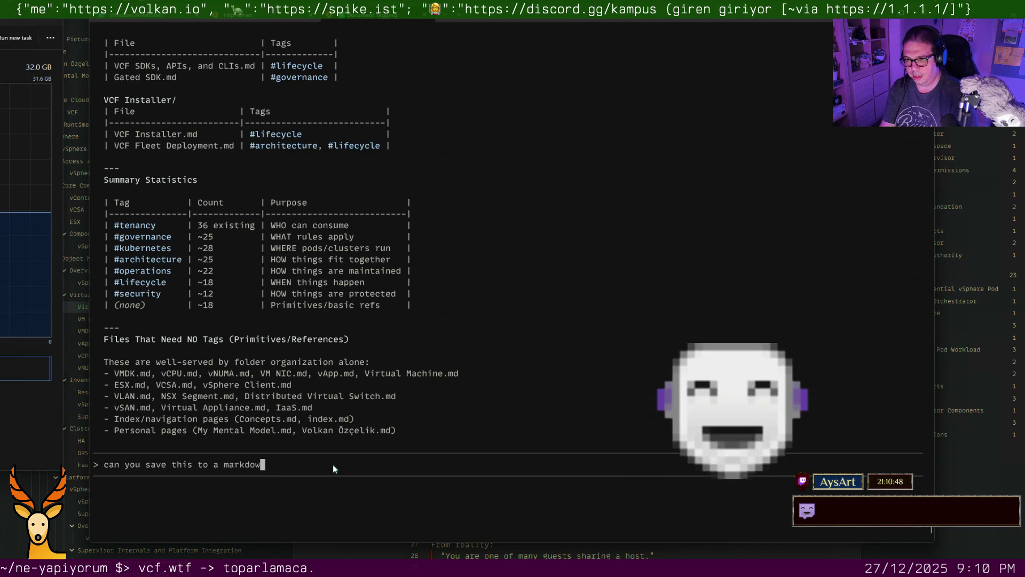
text(n file; it's a bit hard to copy/paste them from the termia)
Fix the typo and send the request to save the tag summary tables as markdown
key(BackSpace)
text(nal.)
key(Return)
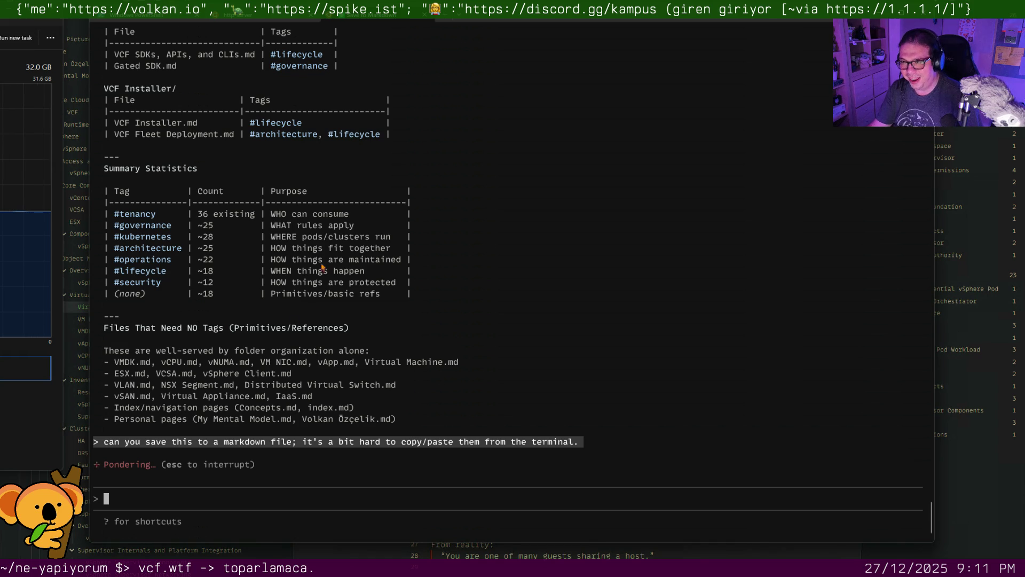
key(ctrl+space)
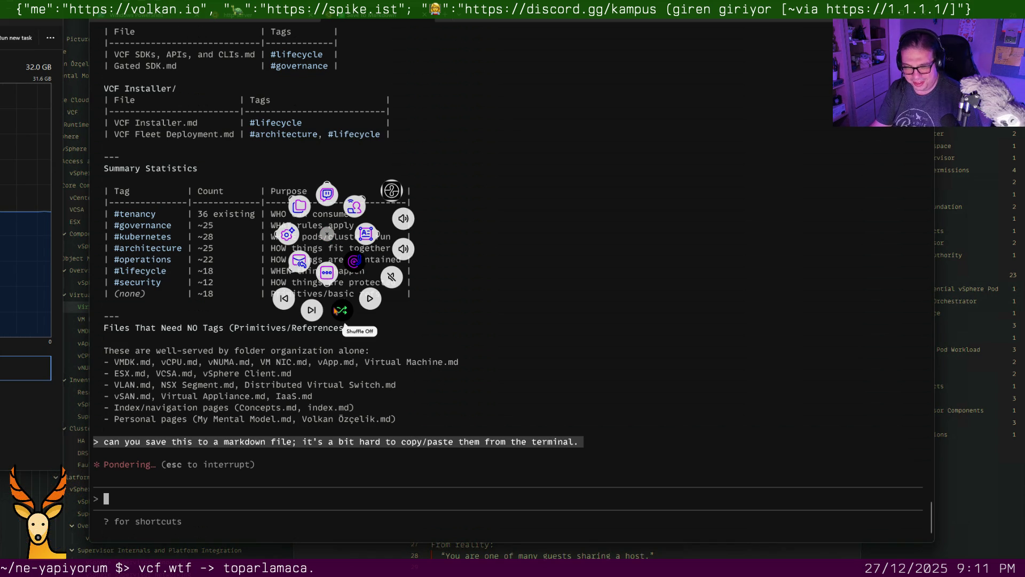
Approve creating TAG-RECOMMENDATIONS.md (489 lines) and switch back to the Obsidian vault
click(313, 315)
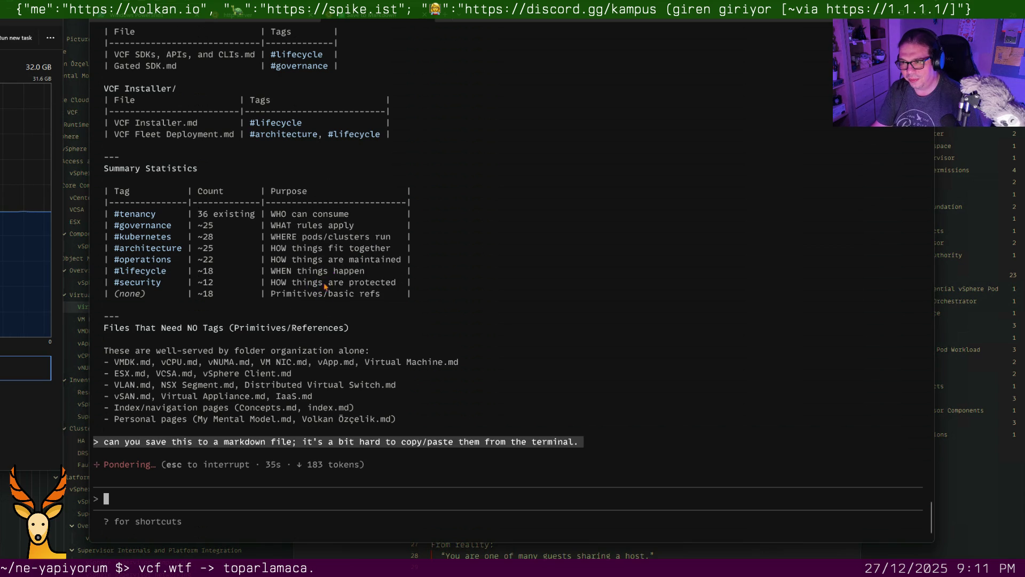
middle_click(323, 285)
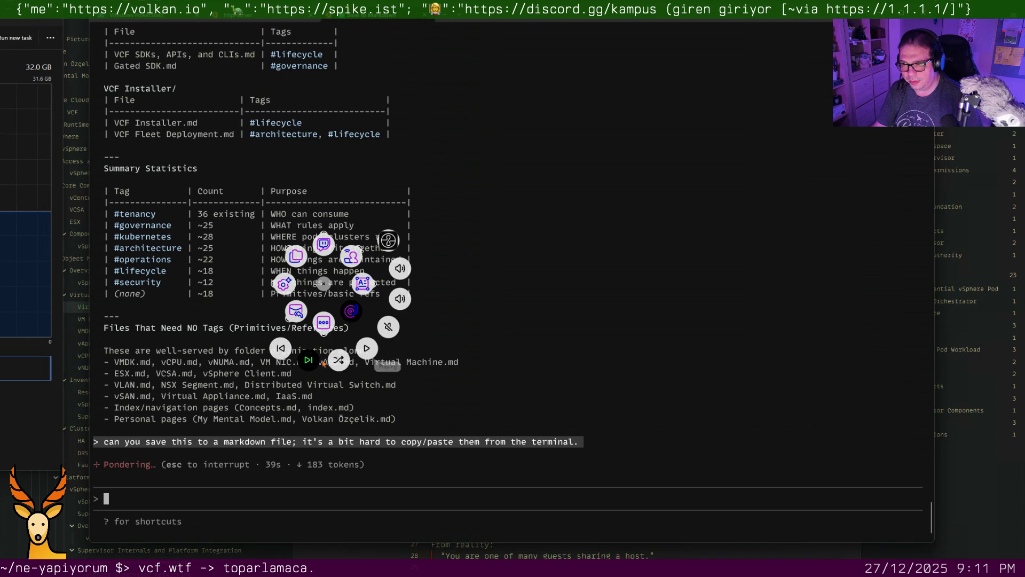
click(316, 362)
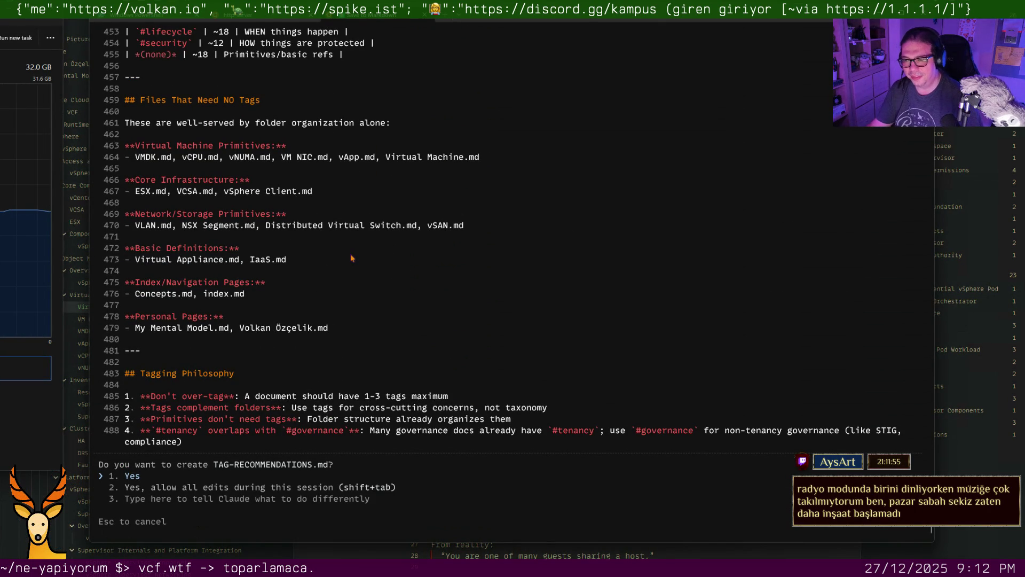
key(Return)
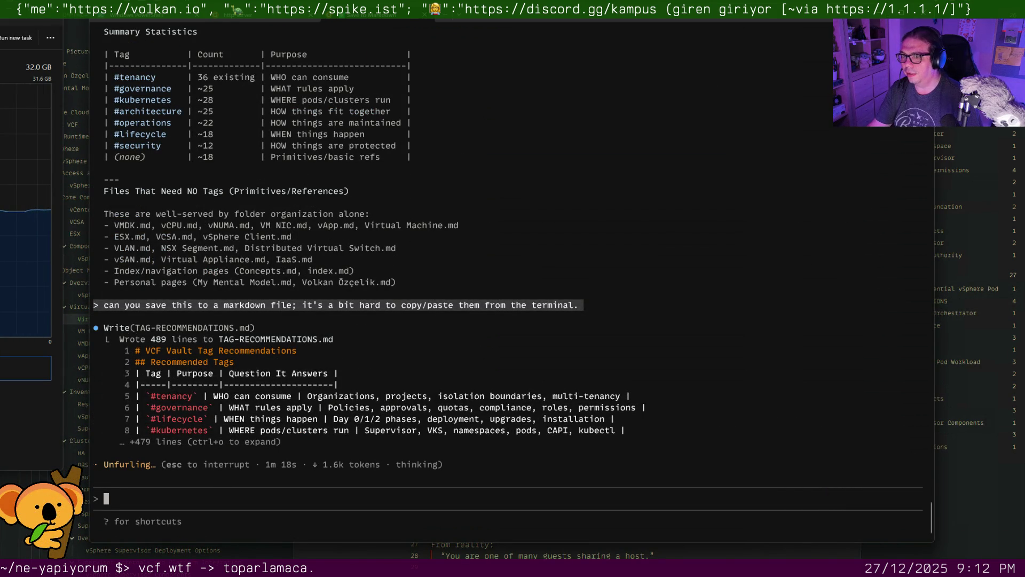
key(alt+Tab)
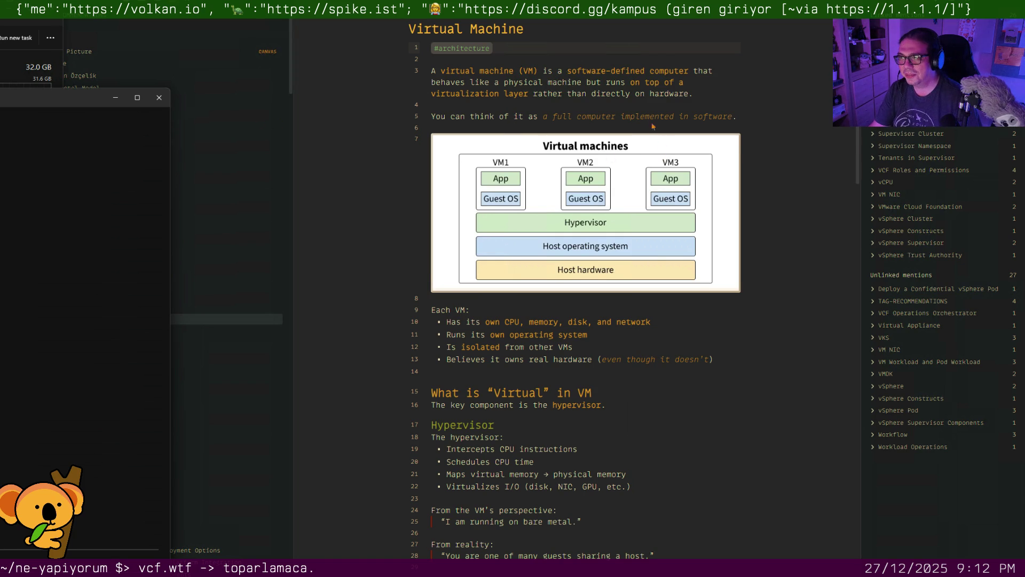
Step back through TAG-RECOMMENDATIONS and vSphere, then show the VMware Cloud Foundation note
click(653, 105)
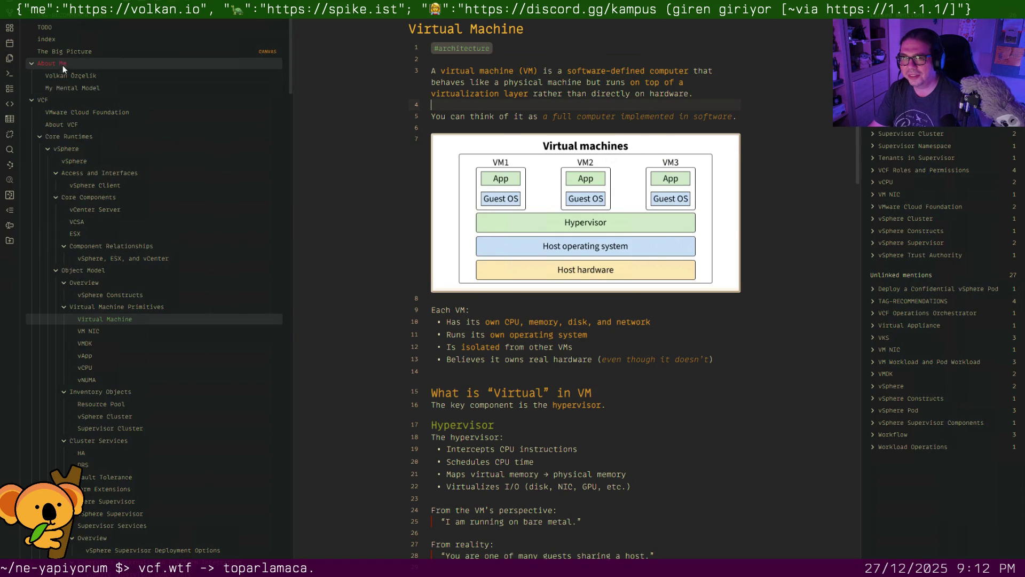
key(ctrl+alt+Left)
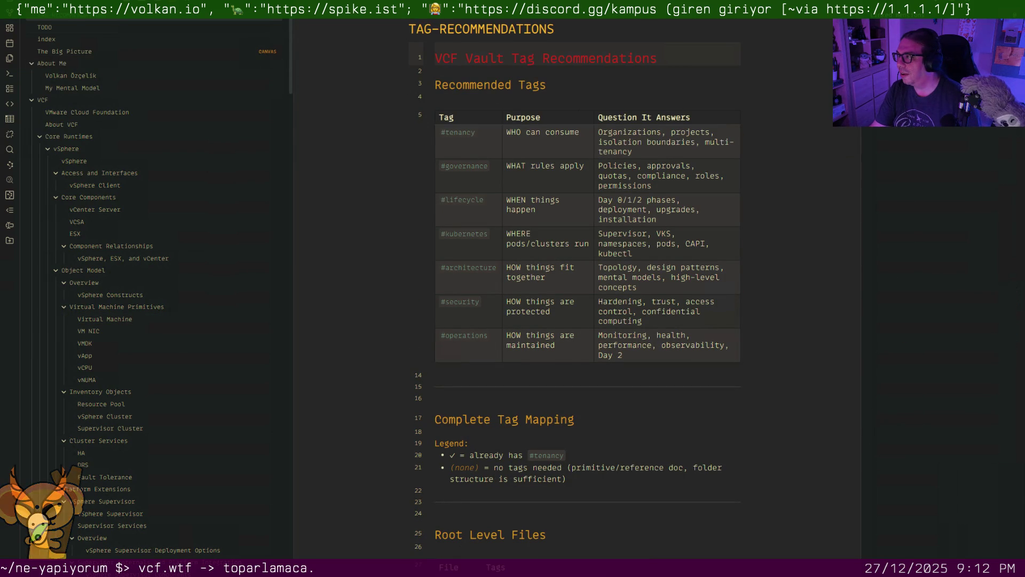
key(ctrl+alt+Left)
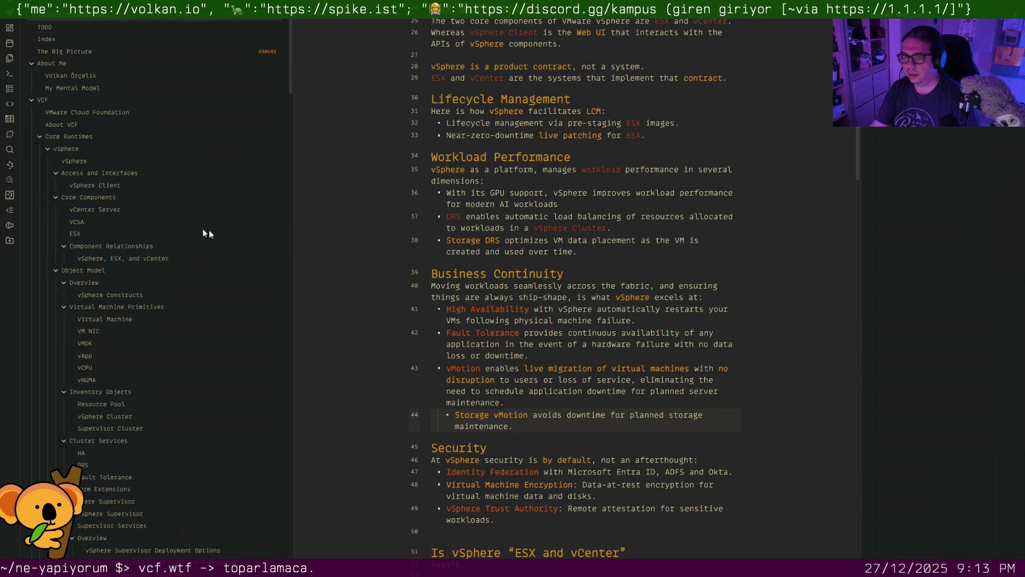
click(98, 110)
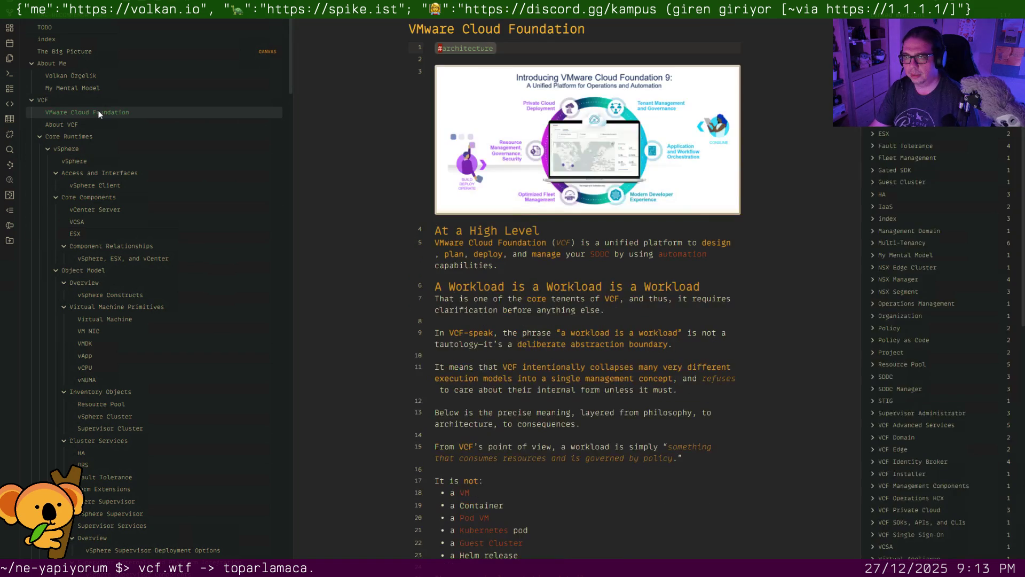
Show About VCF and collapse the vSphere, NSX, vSAN and Control Planes folders
click(89, 127)
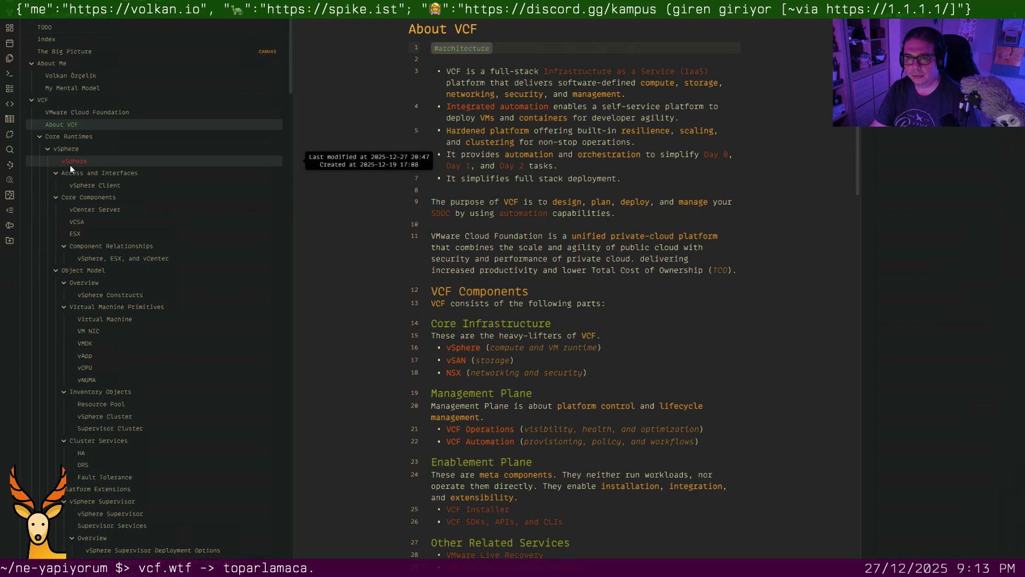
click(48, 148)
click(46, 159)
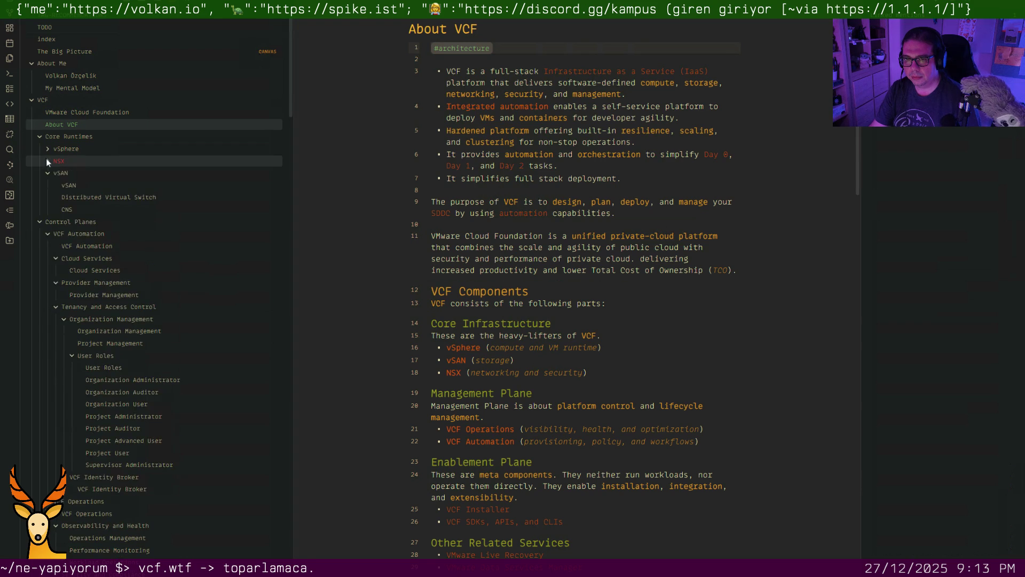
click(45, 173)
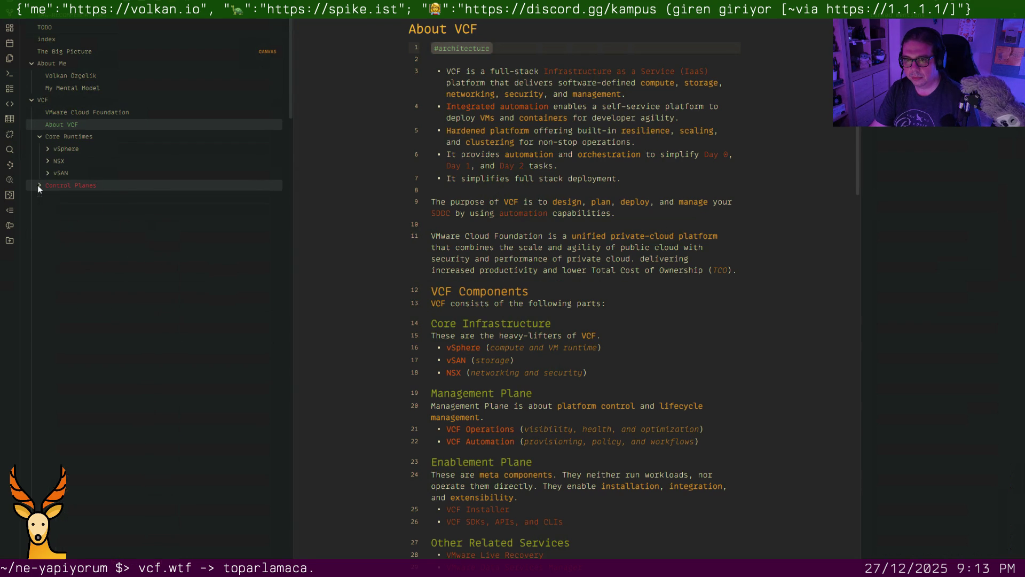
click(38, 185)
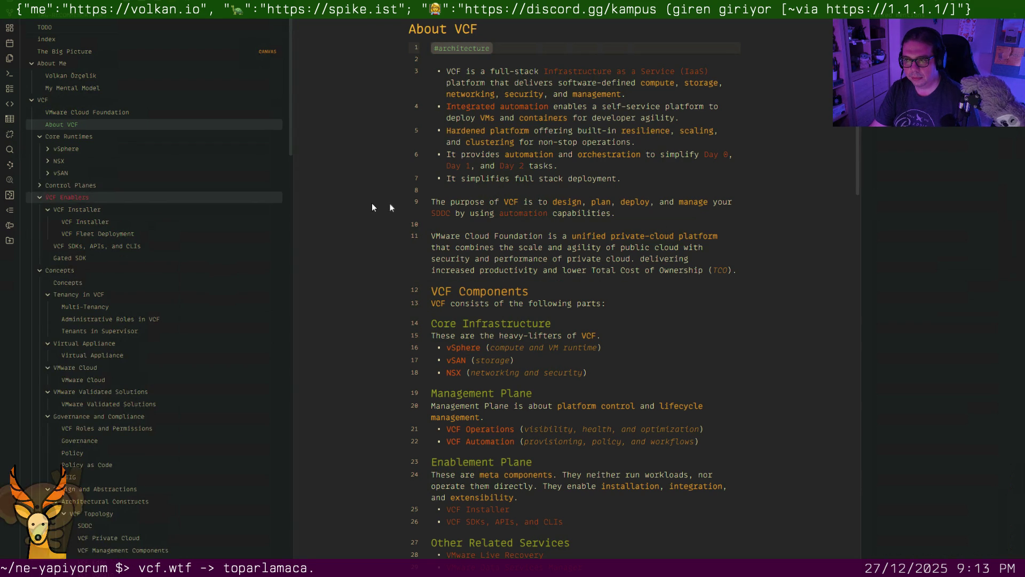
Via Multi-Tenancy, add #governance after #tenancy in Administrative Roles in VCF, then Tenants in Supervisor
click(530, 194)
text([]())
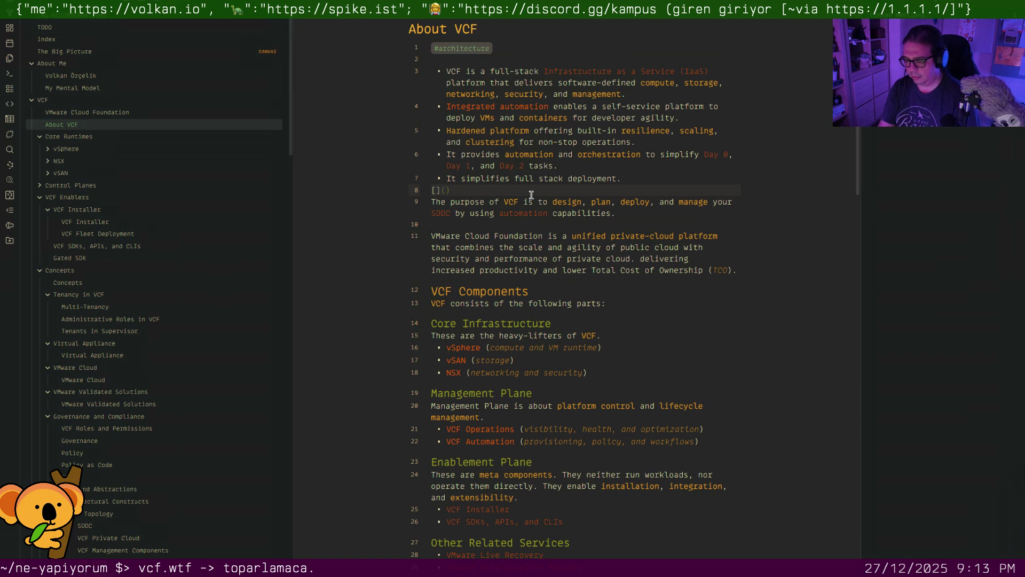
key(ctrl+o)
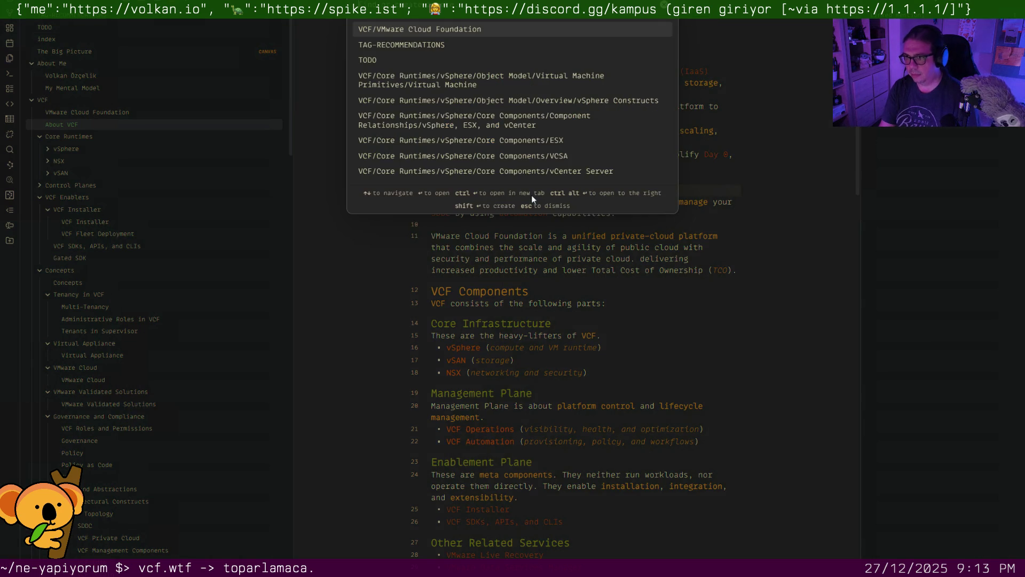
text(multi)
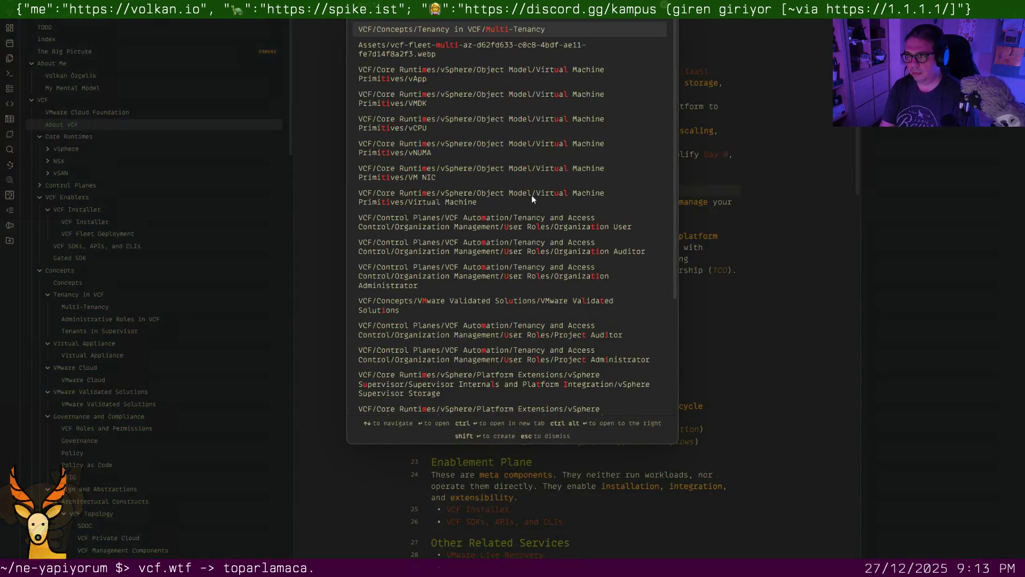
key(Return)
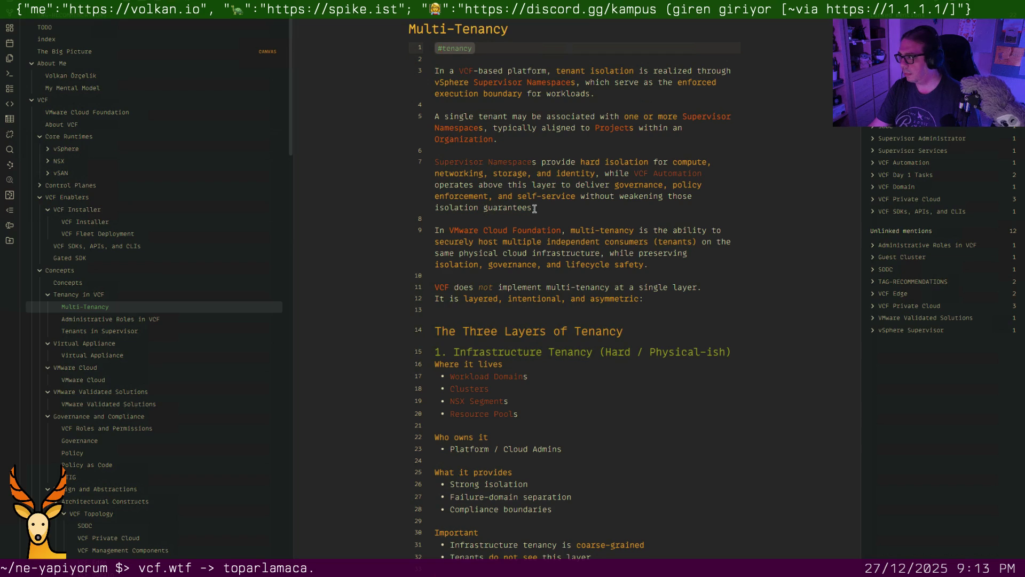
click(149, 319)
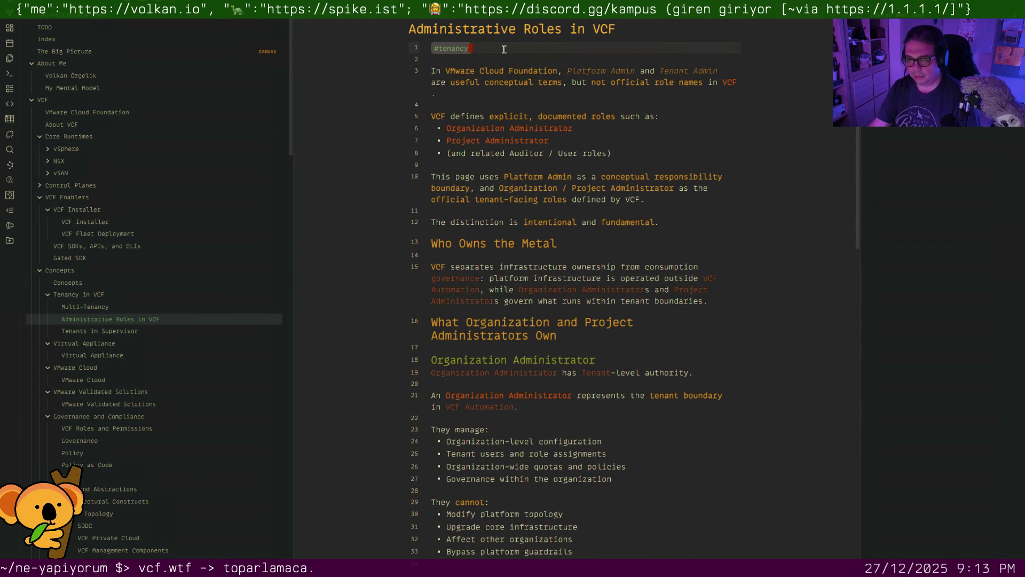
text(#)
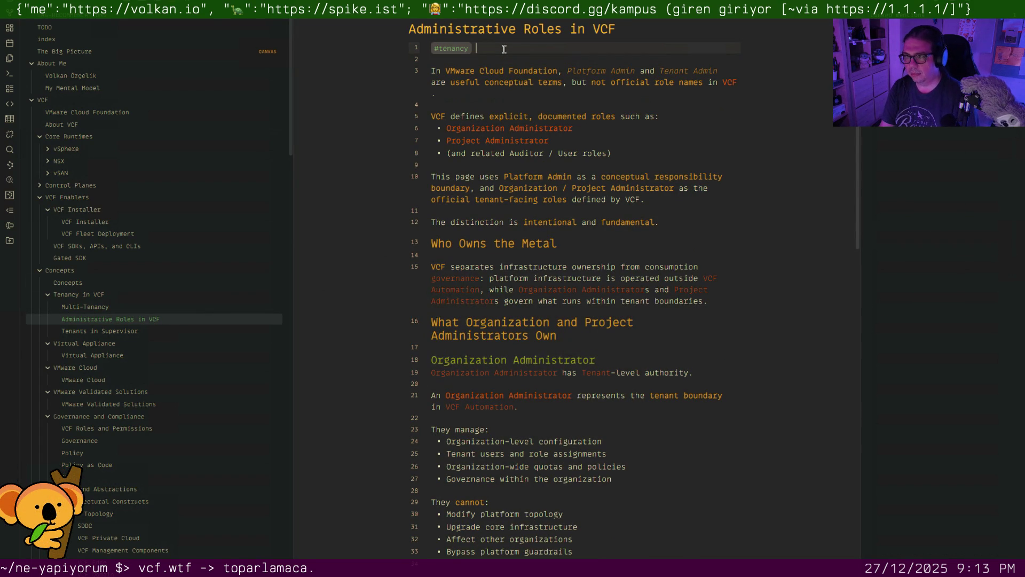
text(governance)
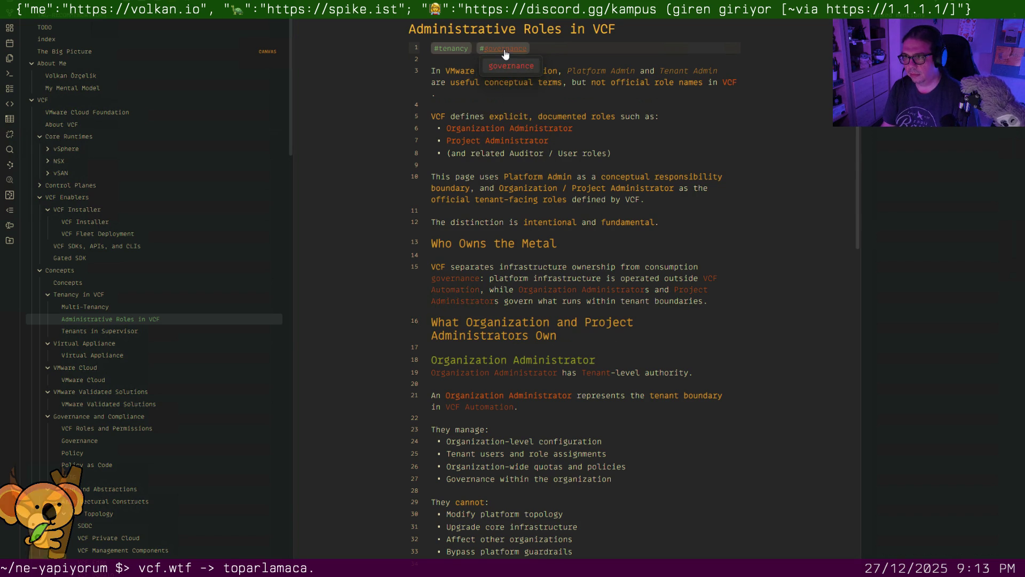
key(Down)
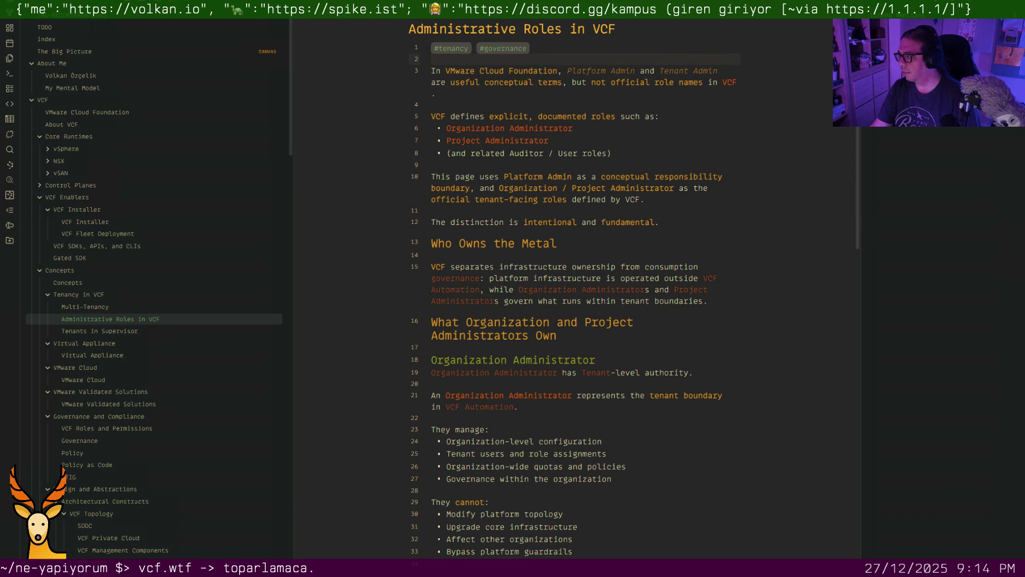
click(100, 330)
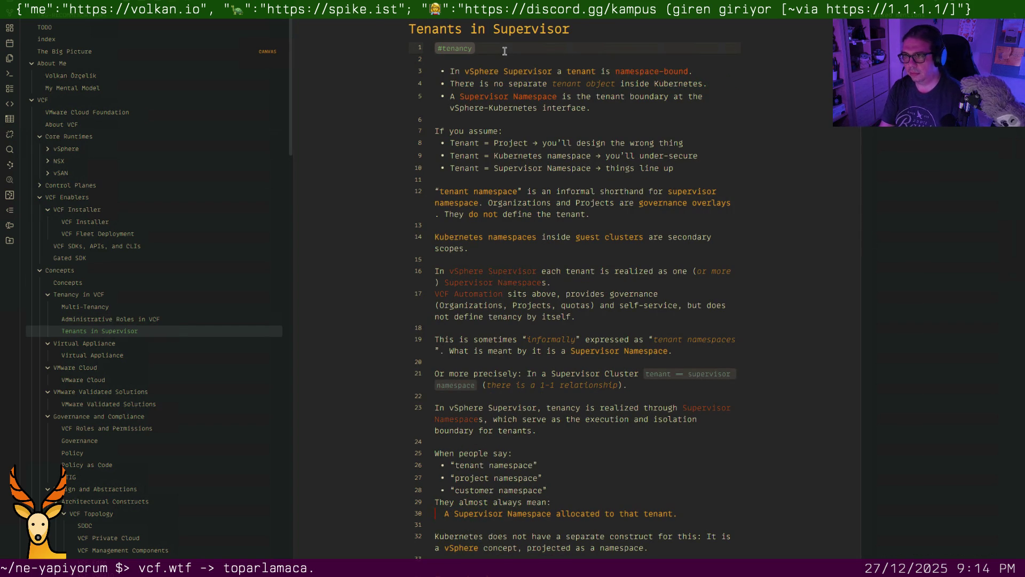
text( #gove)
Move the Governance note into Governance and Compliance and give it the governance tag
key(Return)
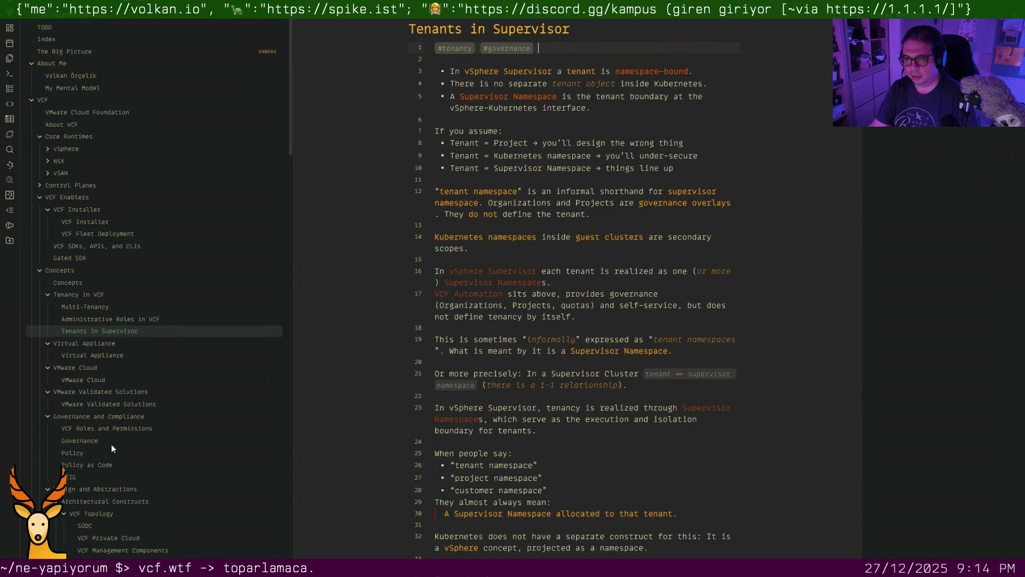
drag(114, 443, 112, 445)
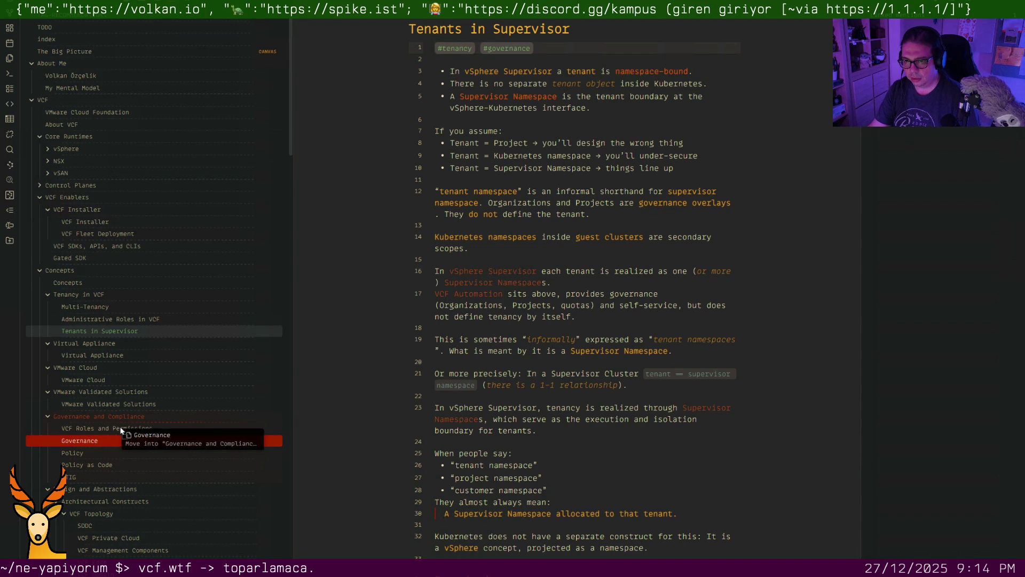
drag(112, 445, 119, 425)
click(115, 429)
text(#tenancy)
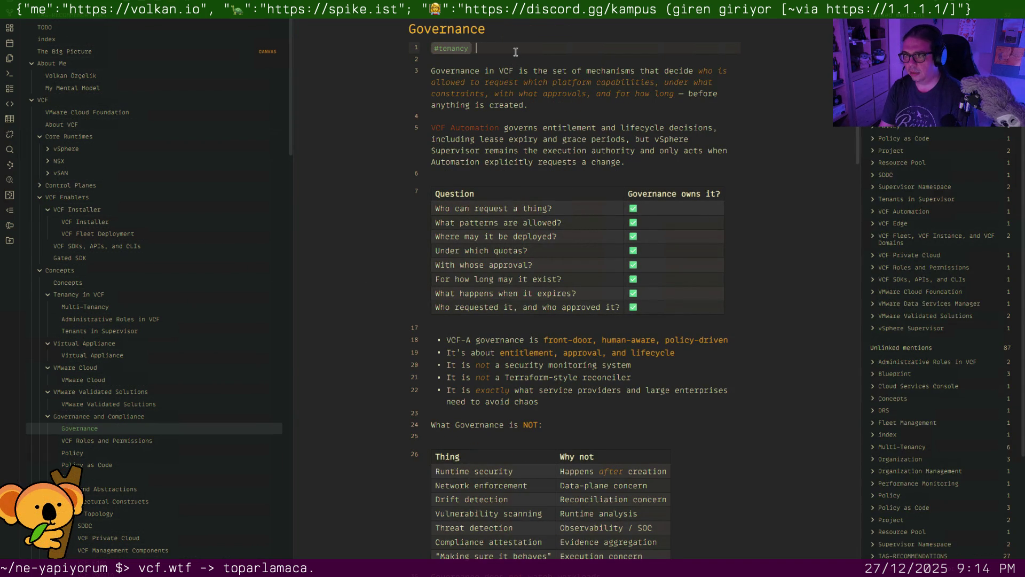
text(#governance)
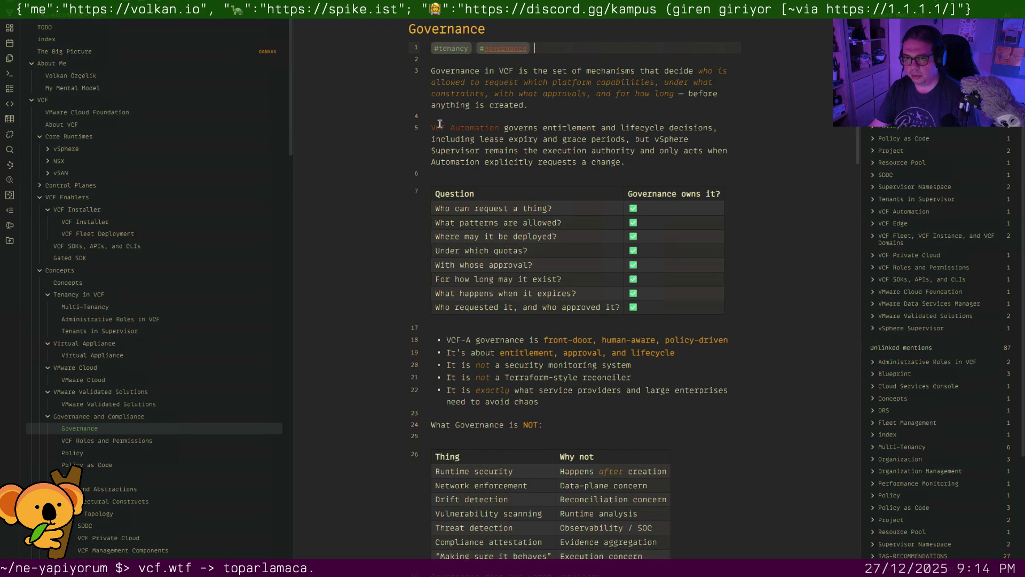
Add #governance beside #tenancy in the Policy and Policy as Code notes, then VCF Roles and Permissions
click(105, 455)
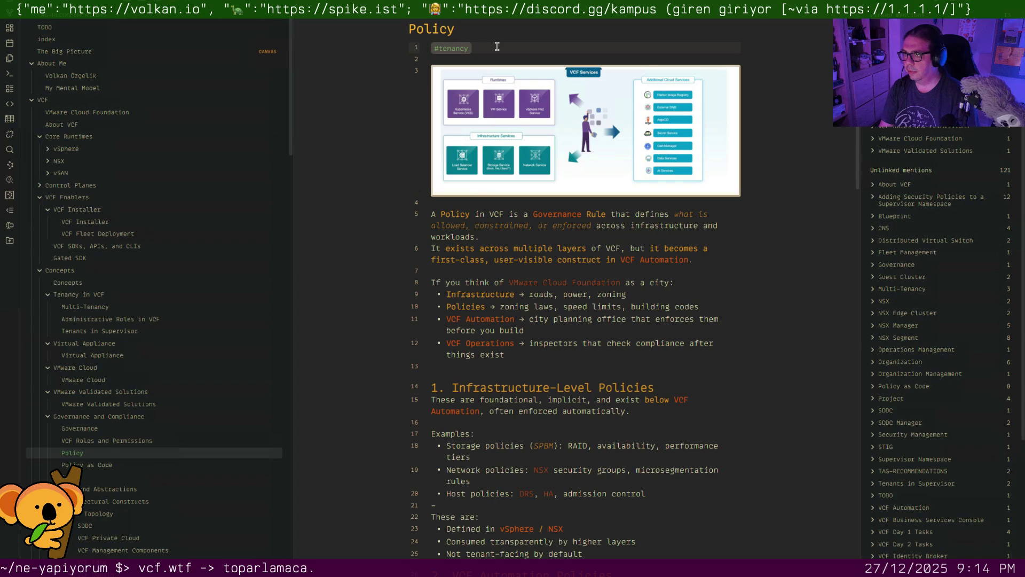
text(#governanc)
key(Return)
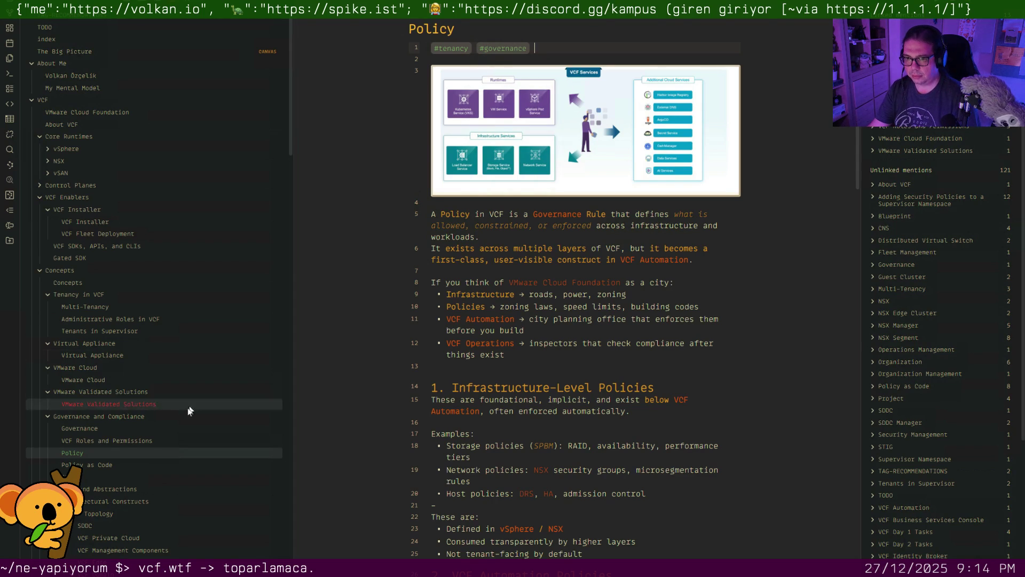
click(117, 463)
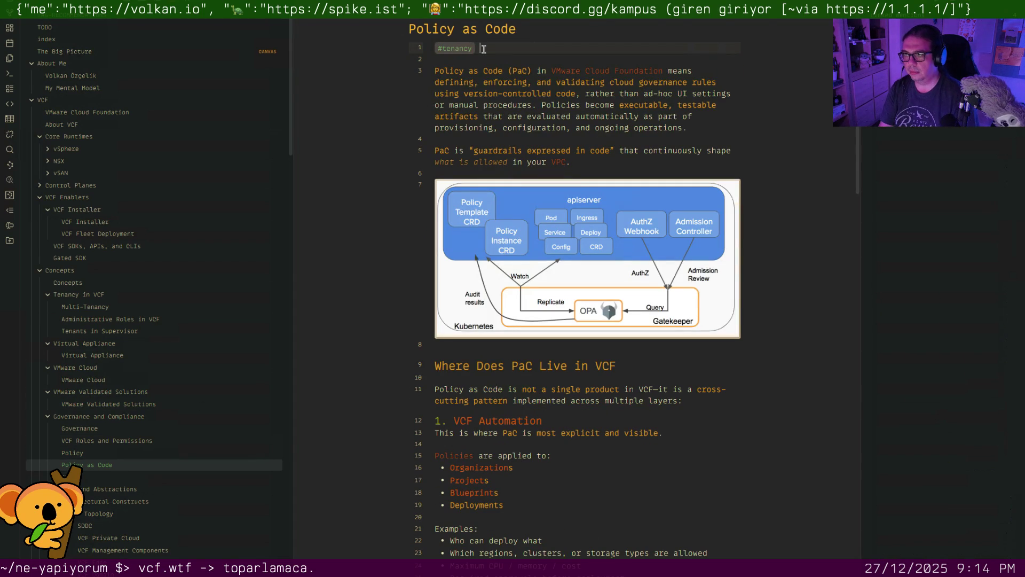
text(#governance)
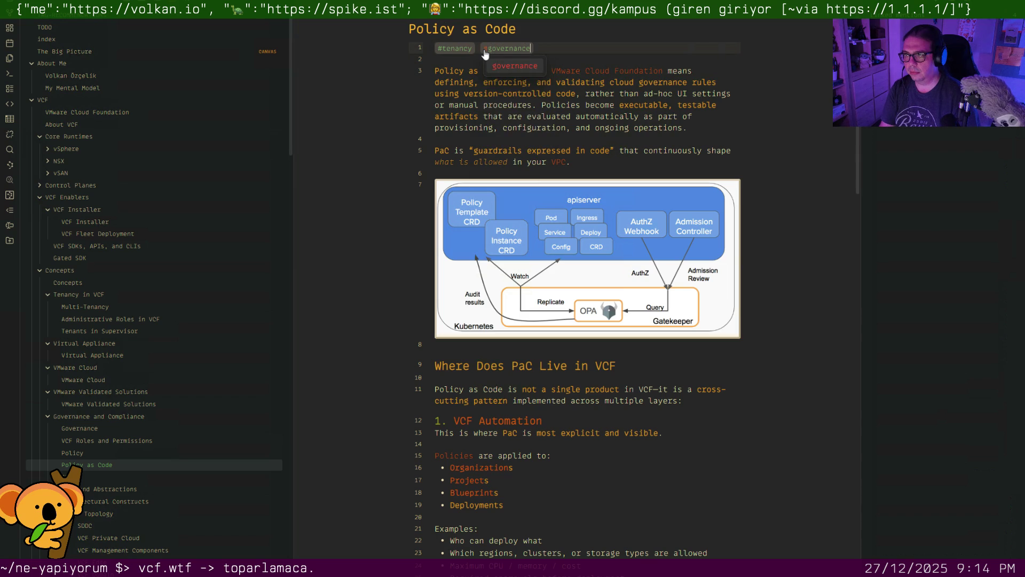
key(Return)
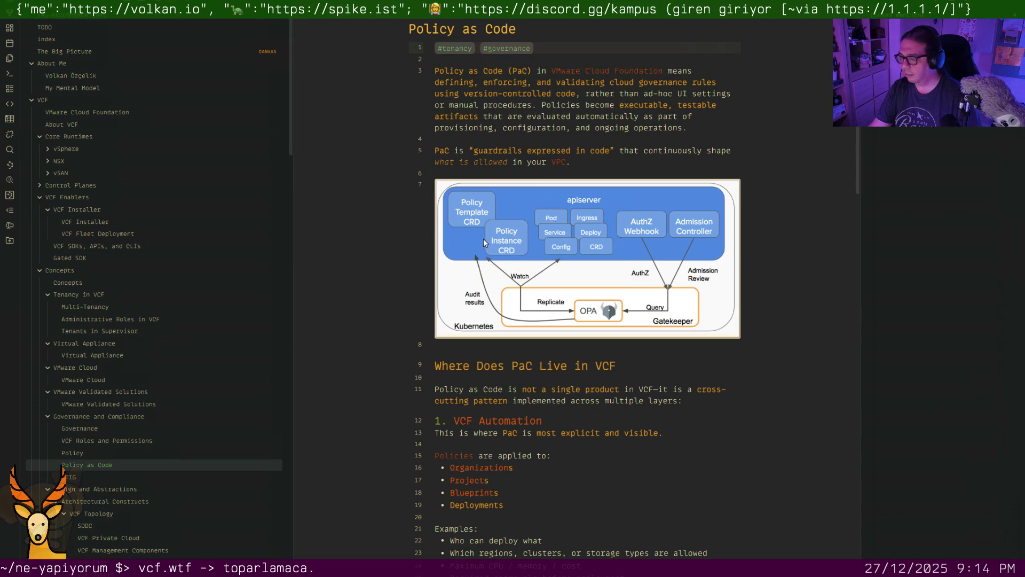
click(98, 439)
text(#tenancy #)
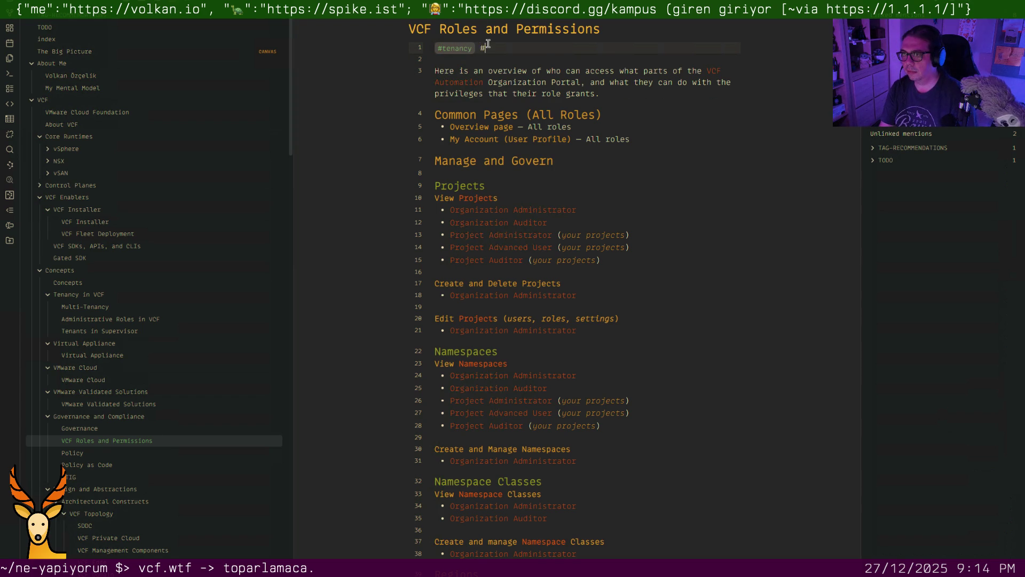
text(governance)
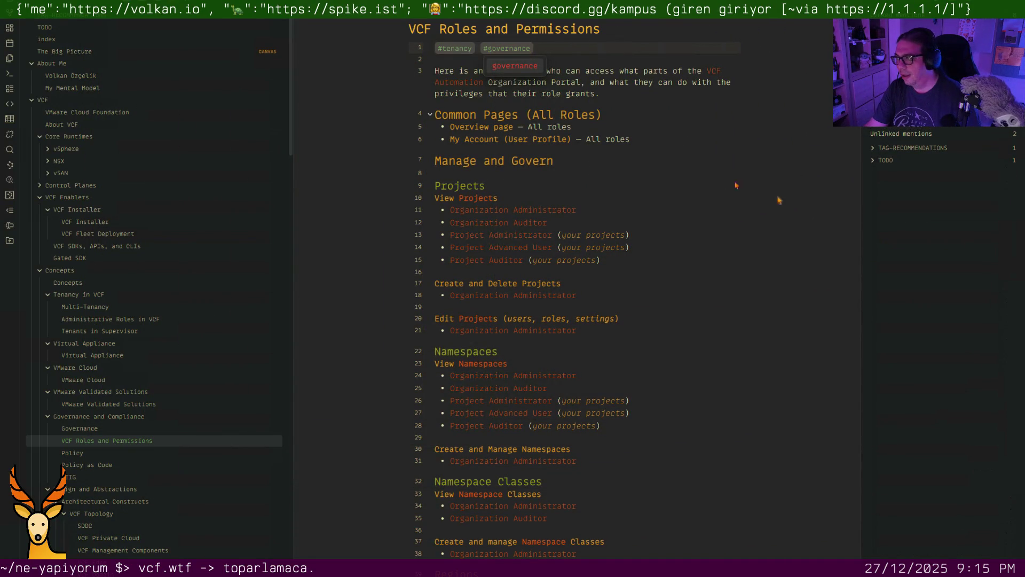
Add #governance after #tenancy on line 1 of VCF Roles and Permissions
key(Escape)
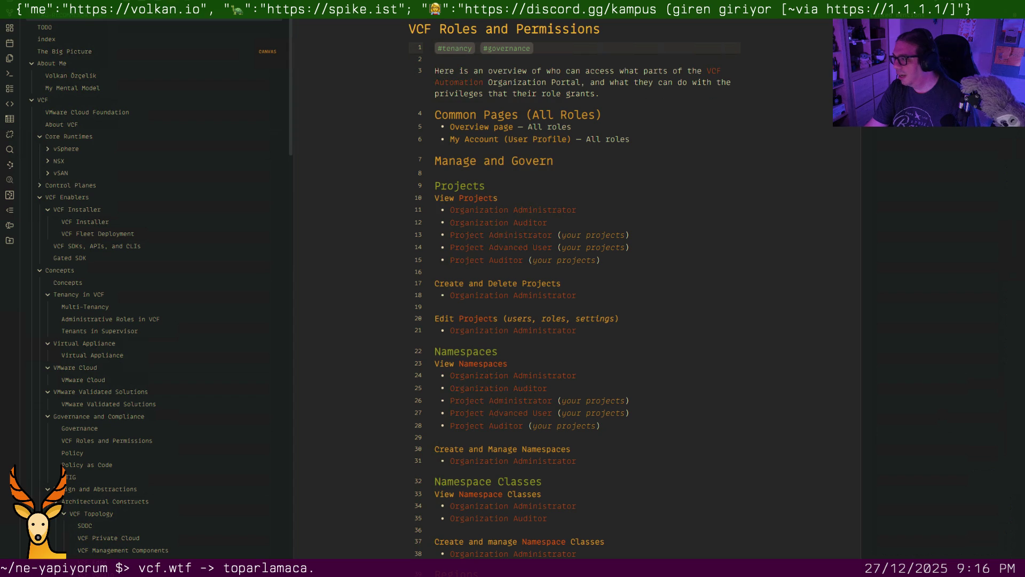
click(710, 309)
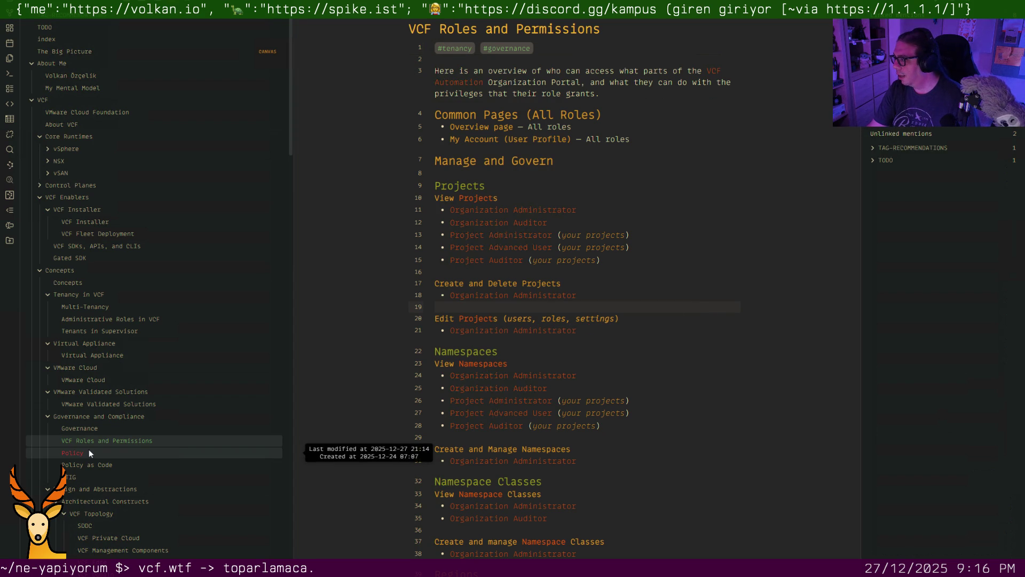
Add a top line '#security #governance' to the STIG note, then show the index note
click(81, 476)
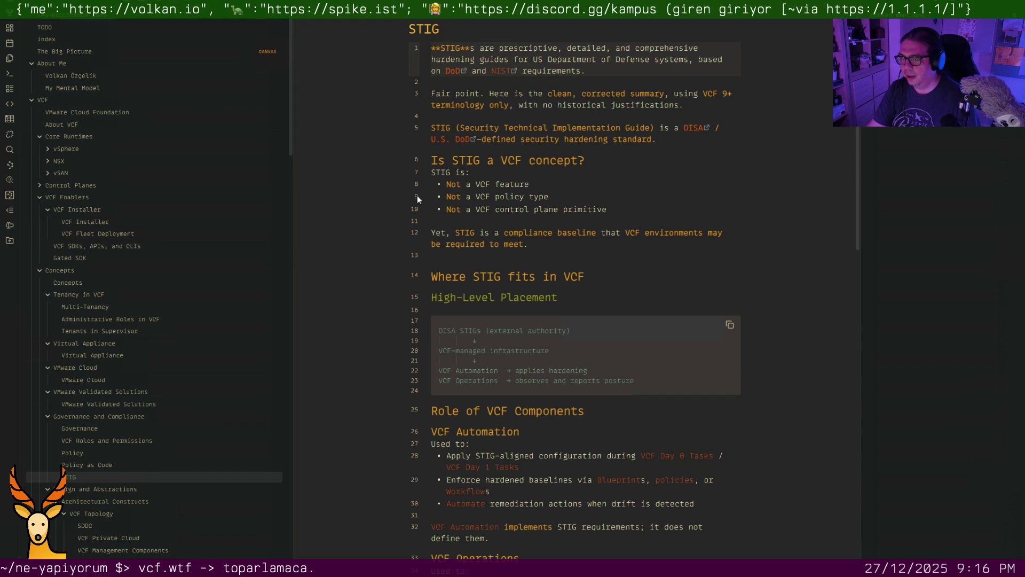
key(Return)
key(Up)
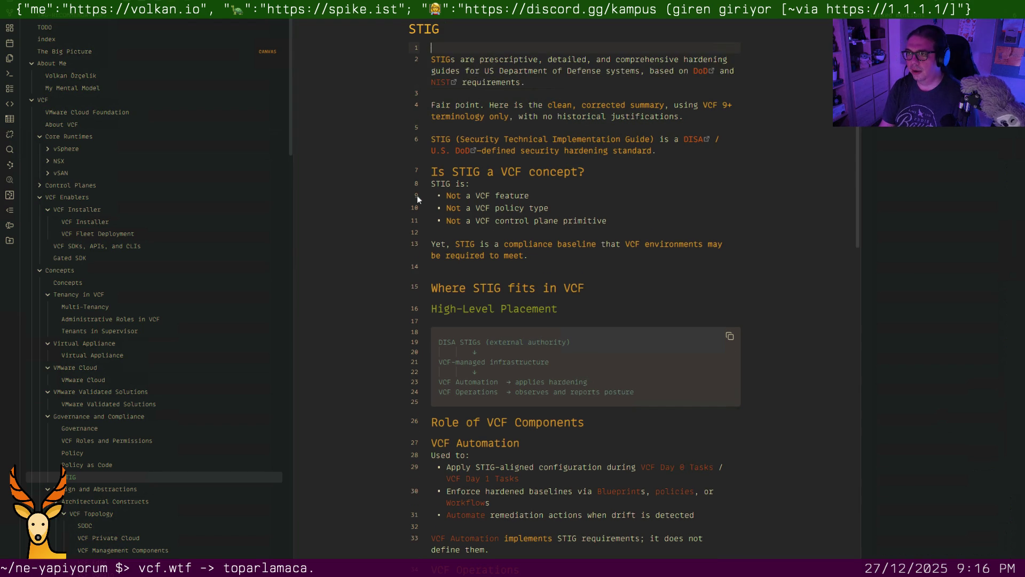
text(#security #governance)
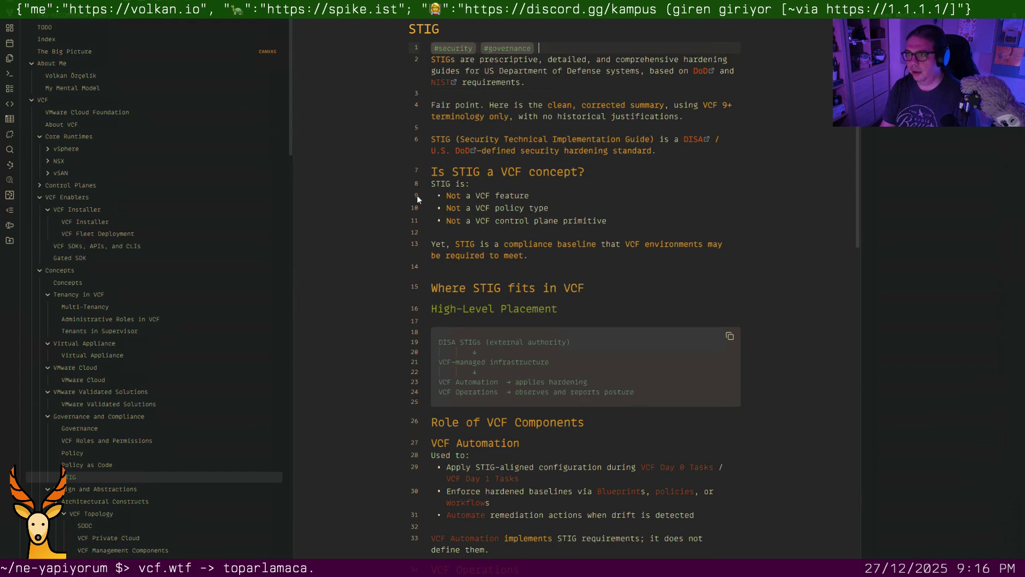
key(Return)
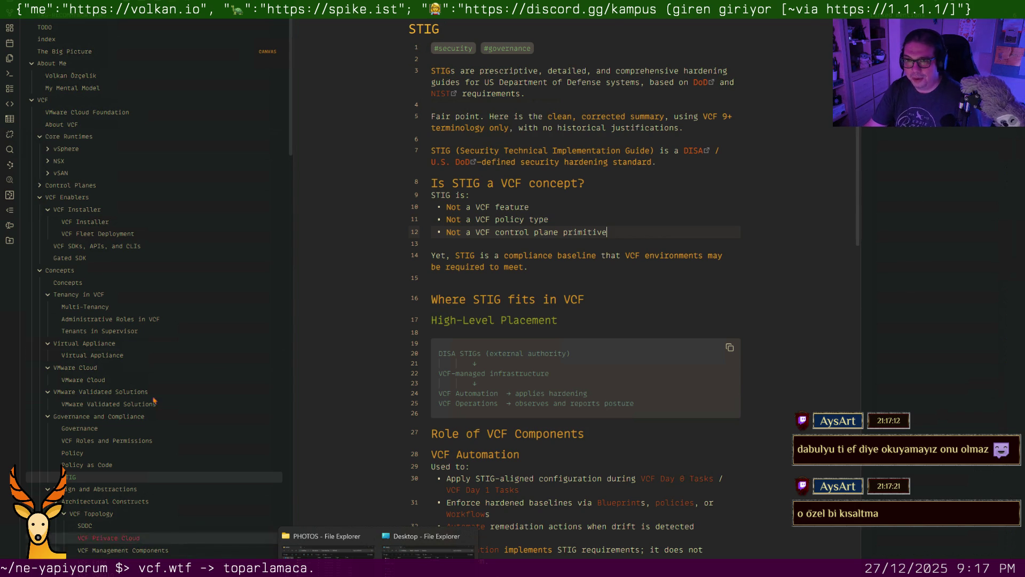
click(46, 38)
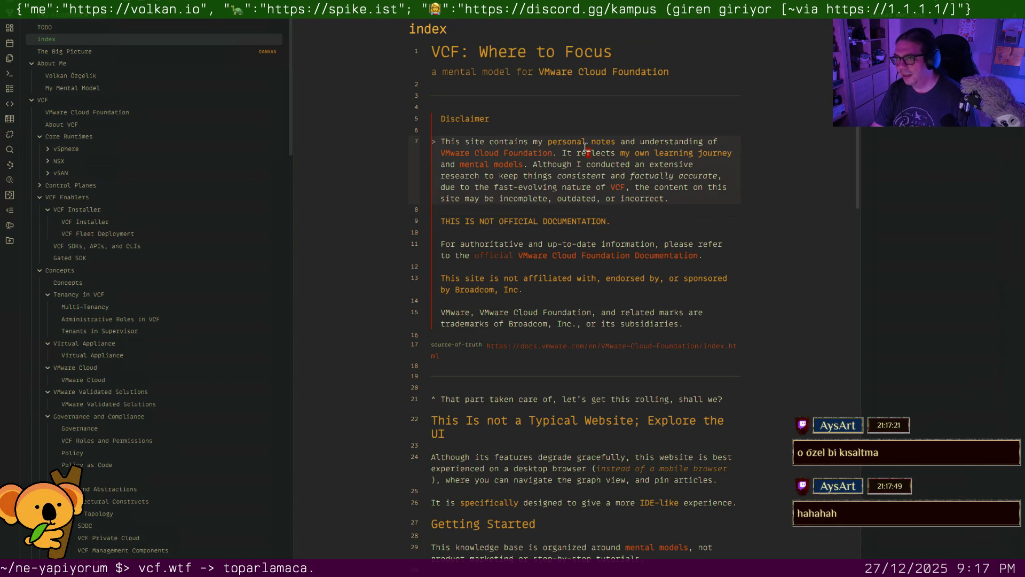
Find and jump to the SDDC note via the quick switcher, correcting the query to 'sddc'
key(ctrl+p)
key(Escape)
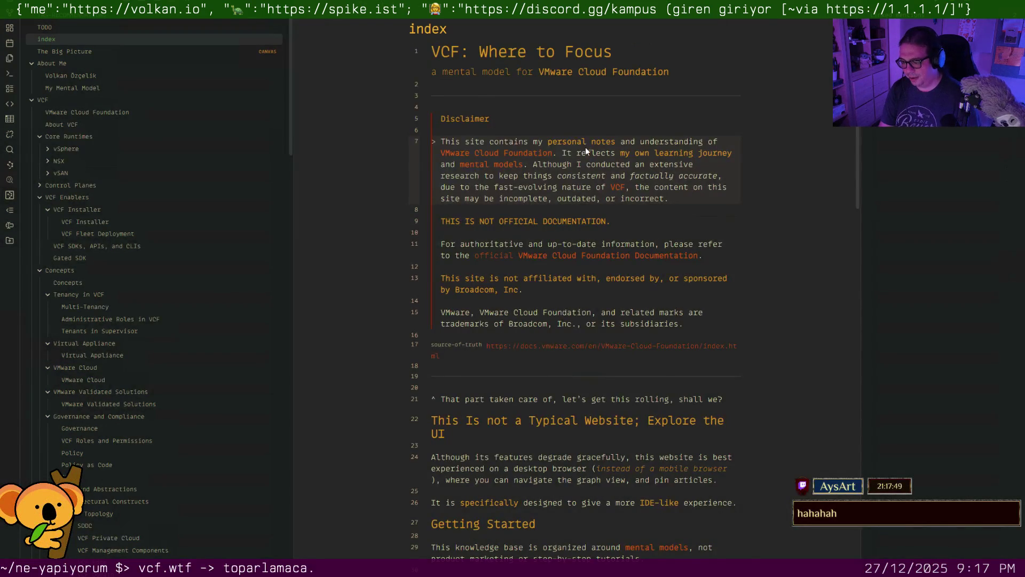
key(ctrl+o)
text(manag)
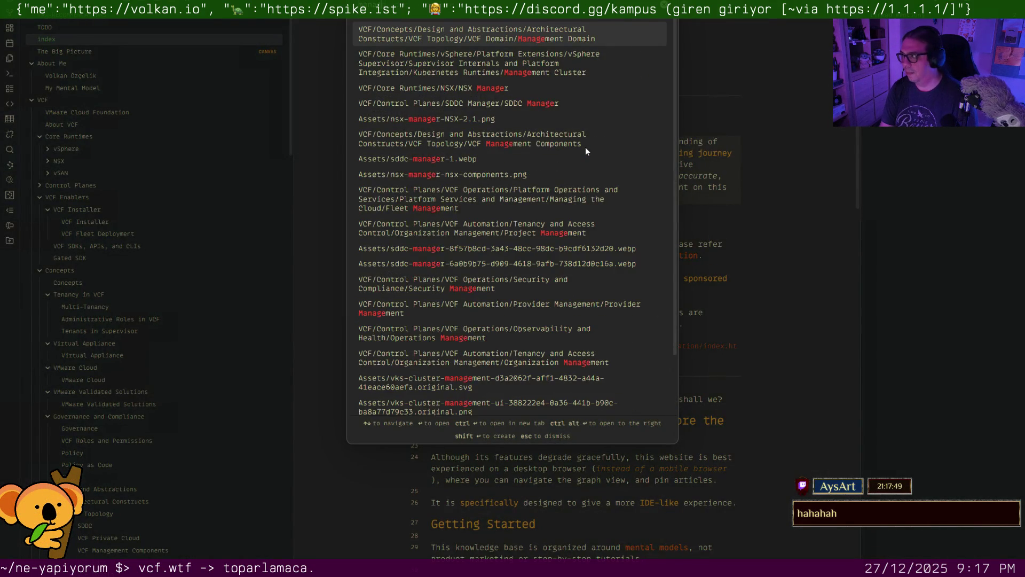
key(BackSpace)
key(BackSpace)
key(BackSpace)
text(DR)
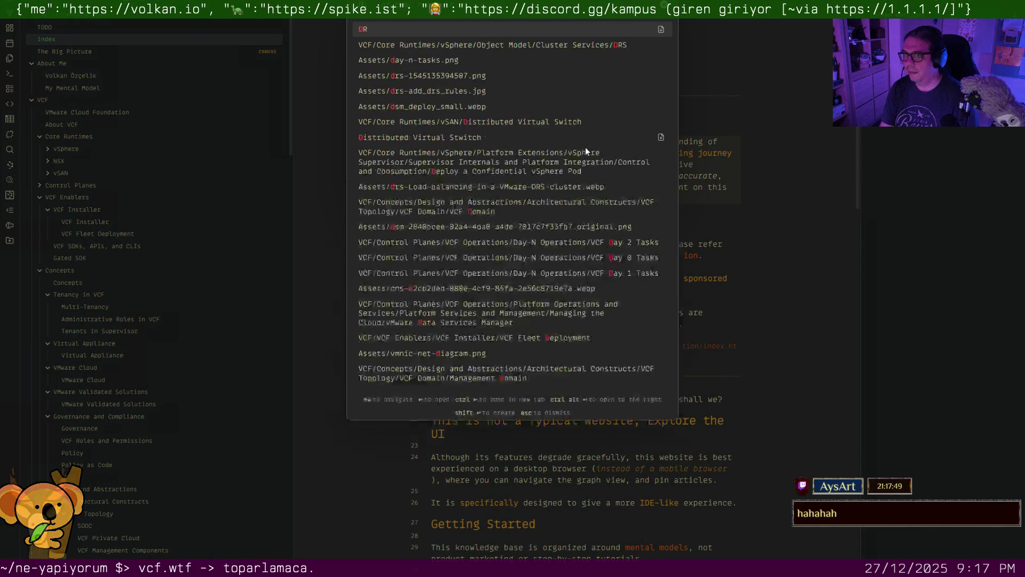
key(BackSpace)
key(BackSpace)
text(sc)
key(BackSpace)
text(ddc)
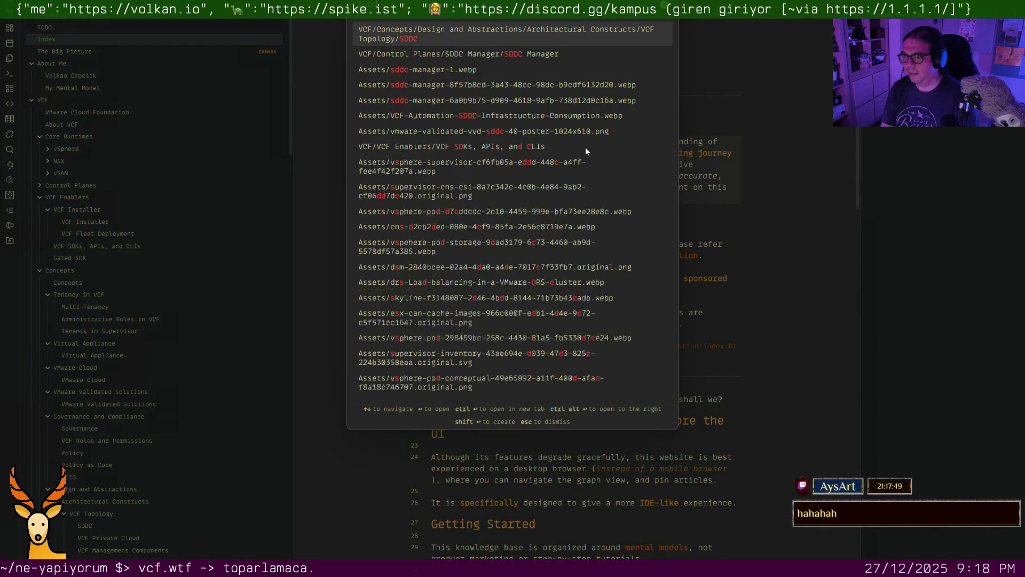
key(Return)
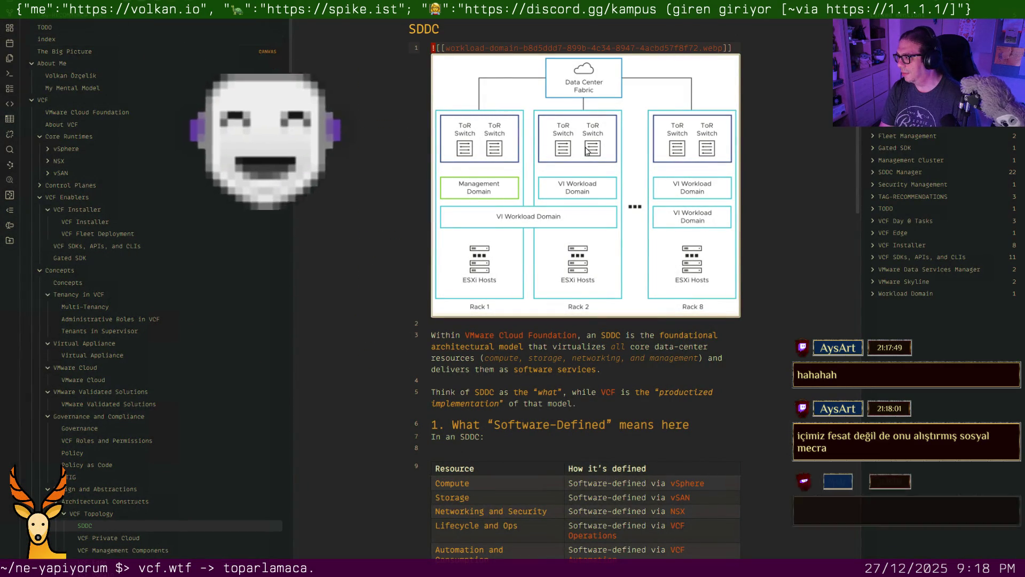
Insert #architecture as a new first line above the SDDC diagram with a blank line below
key(Return)
key(Up)
text(#a)
key(Return)
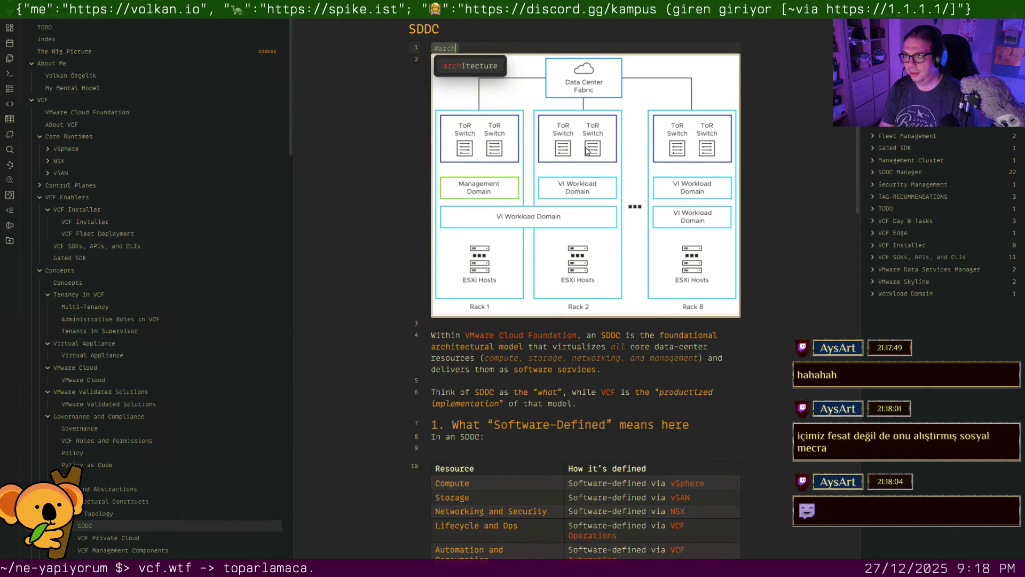
key(Return)
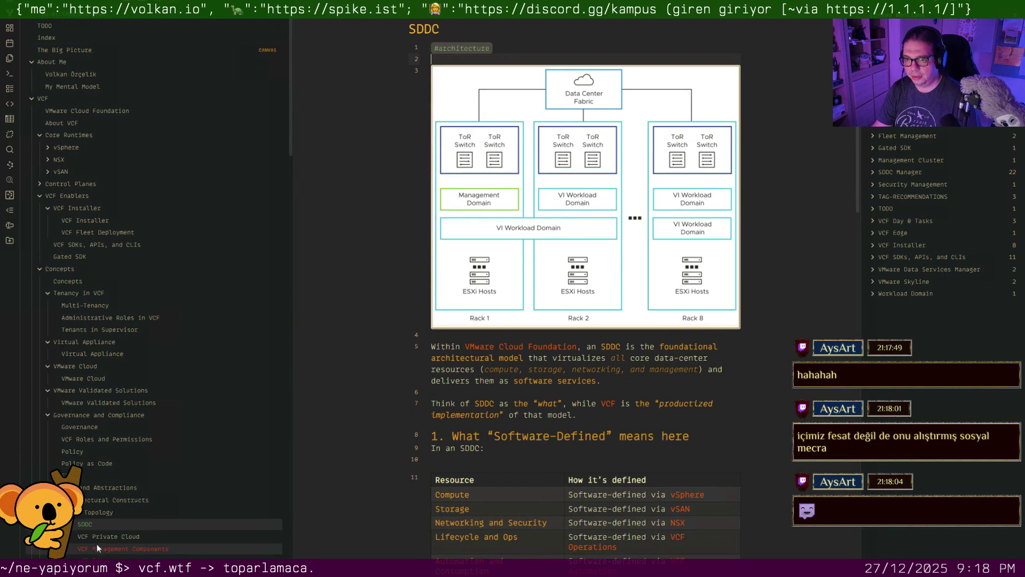
scroll(97, 543, down, 3)
Insert #architecture as a new first line above the VCF Edge diagram with a blank line below
click(100, 459)
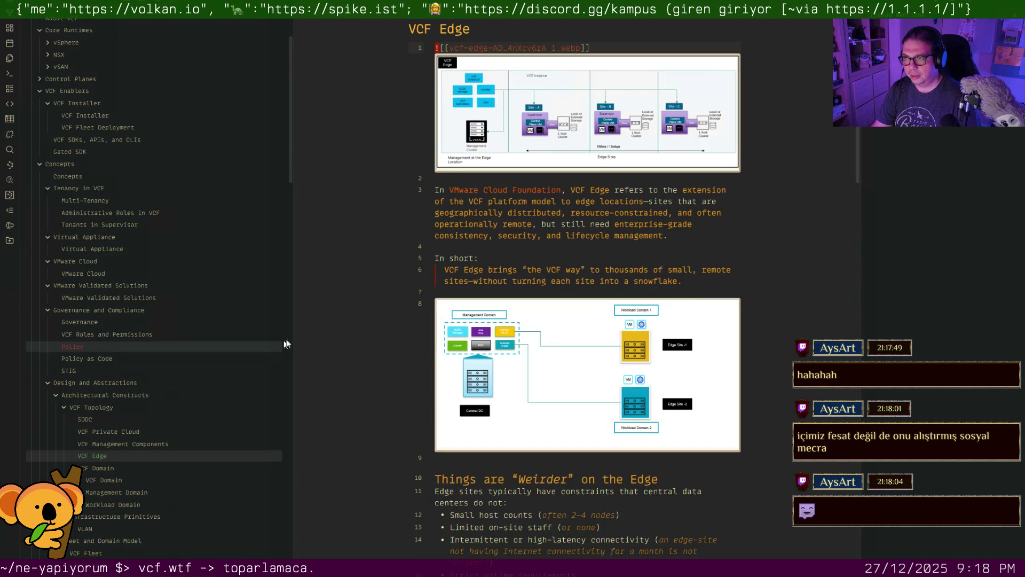
key(Return)
key(Up)
text(#architectu)
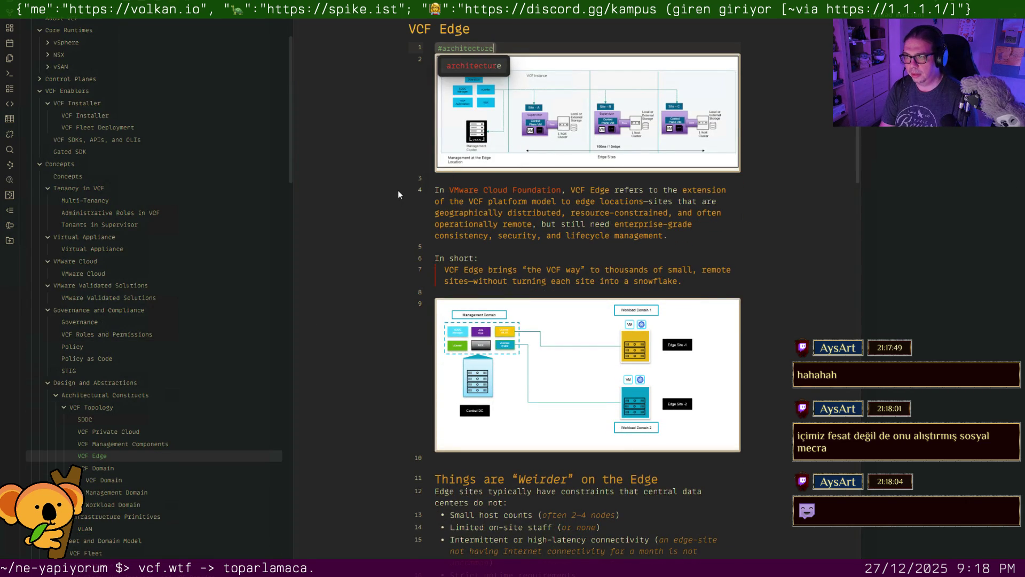
text(re)
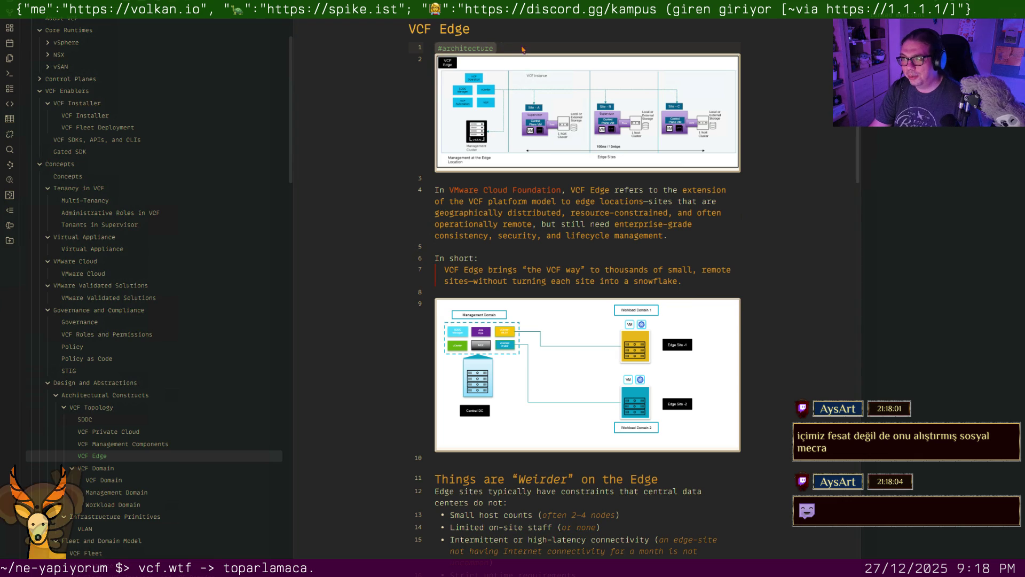
key(Return)
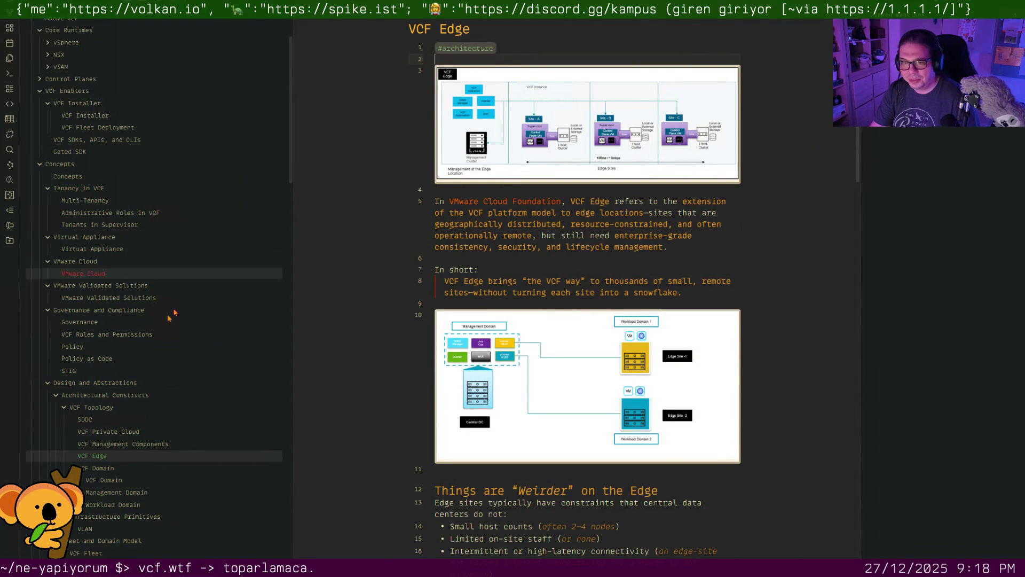
Add an #architecture tag on a new first line of the VCF Management Components note
click(132, 446)
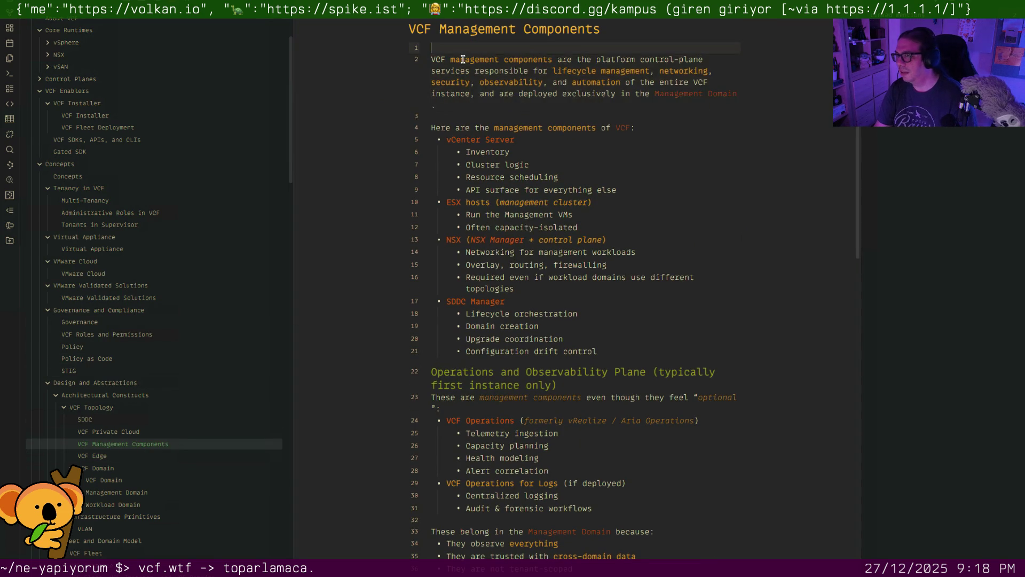
key(Return)
key(Return)
key(Up)
key(Up)
text(#)
key(Return)
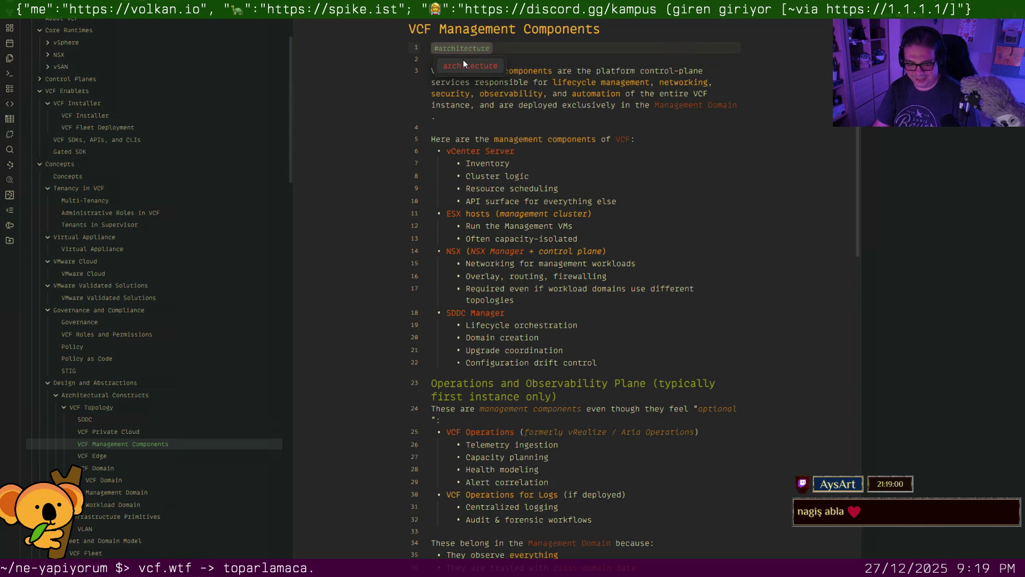
click(462, 58)
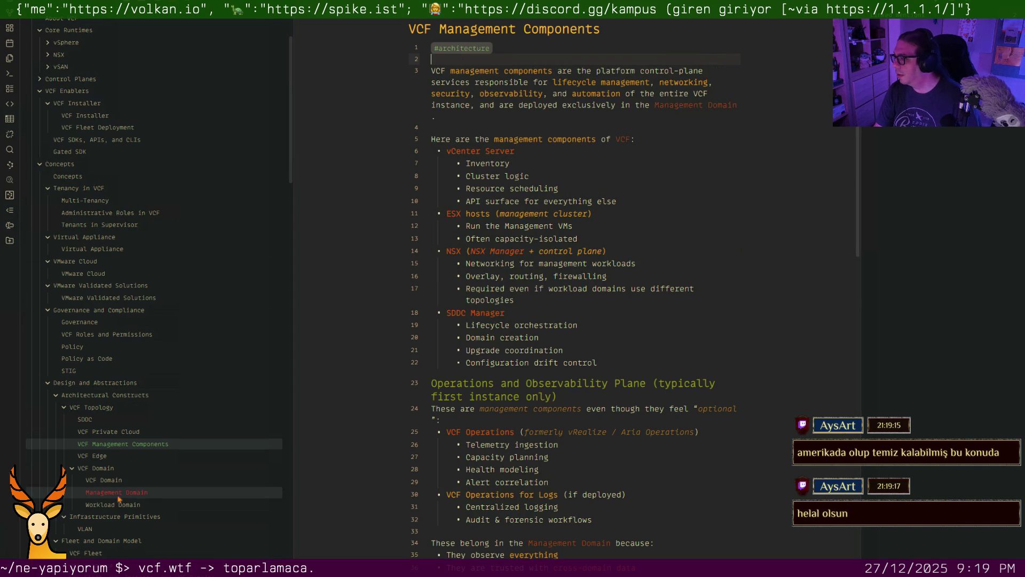
mouse_move(93, 454)
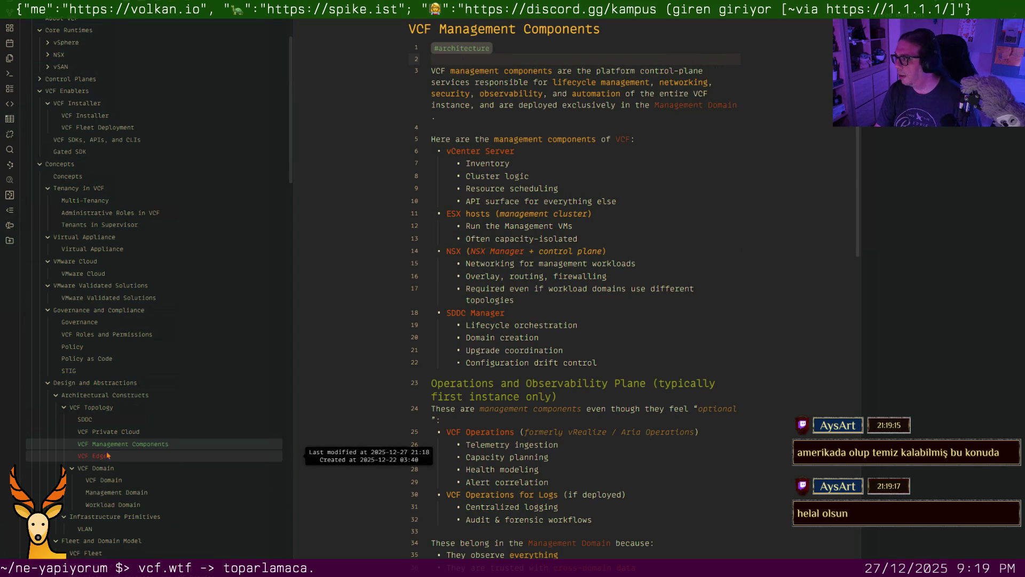
Compare against the VCF Edge note and return to VCF Management Components
click(107, 455)
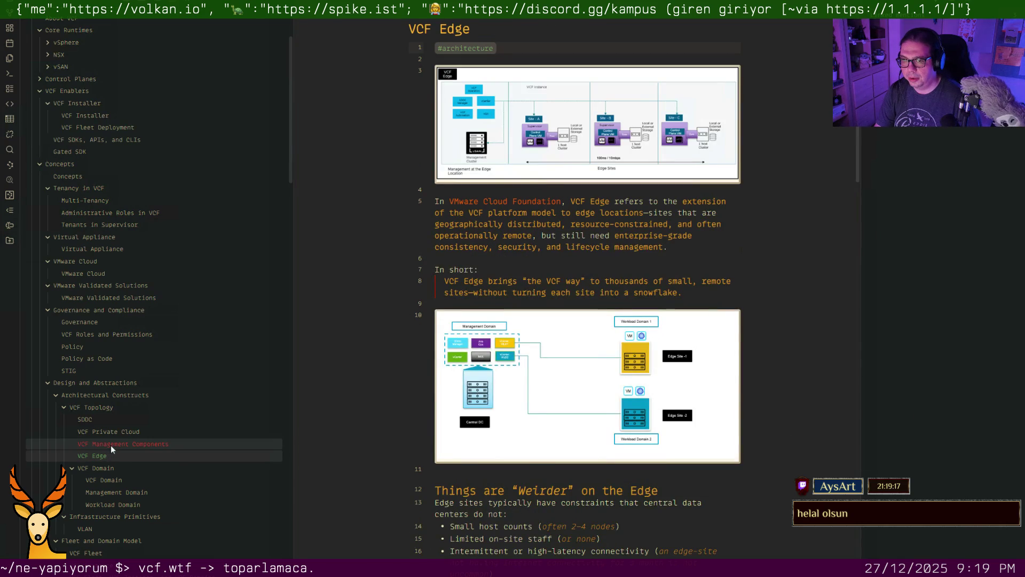
click(111, 446)
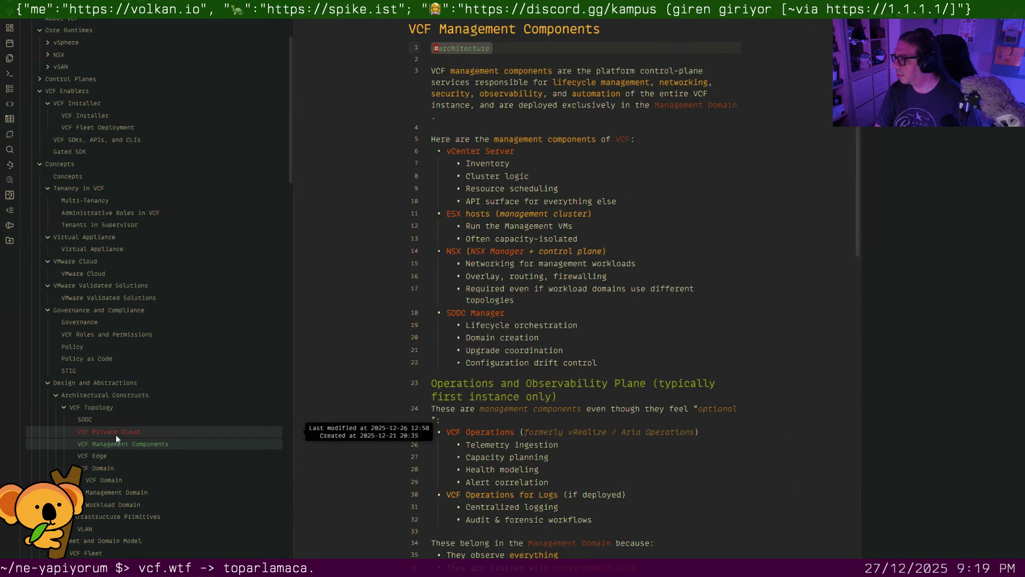
Add #architecture #lifecycle at the top of the VCF Domain note
click(112, 432)
text(#tenancy)
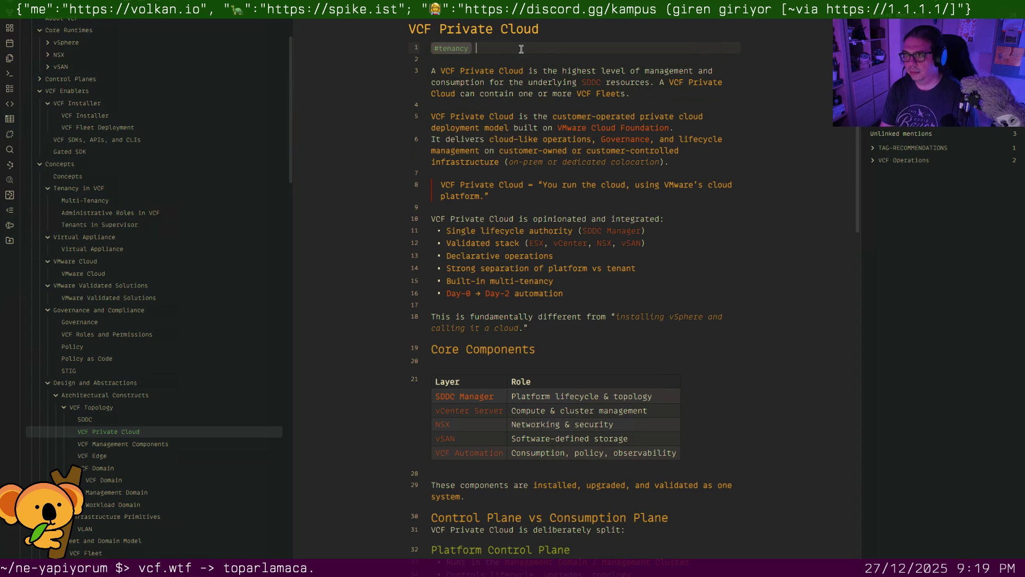
text(#architecture)
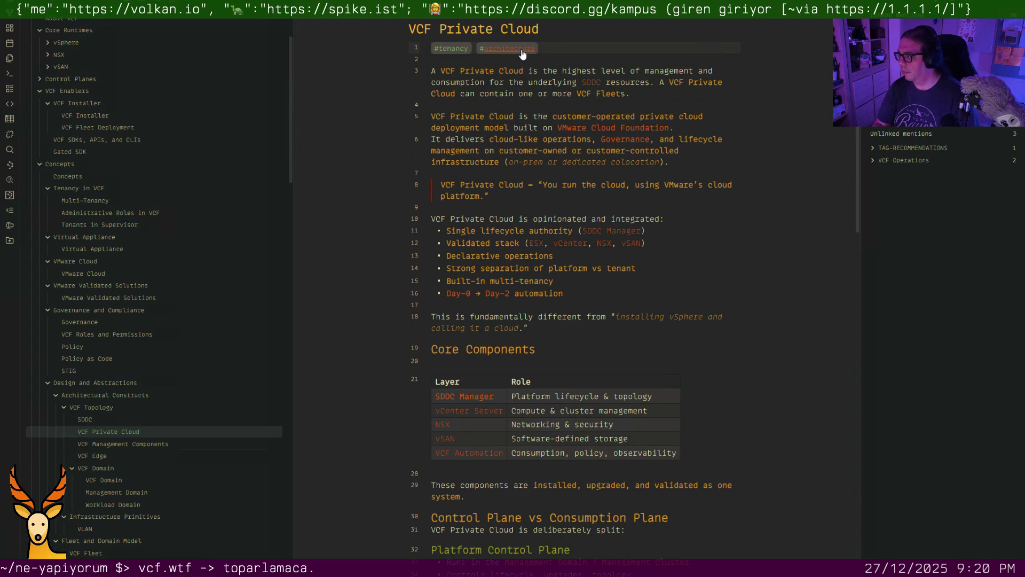
click(112, 475)
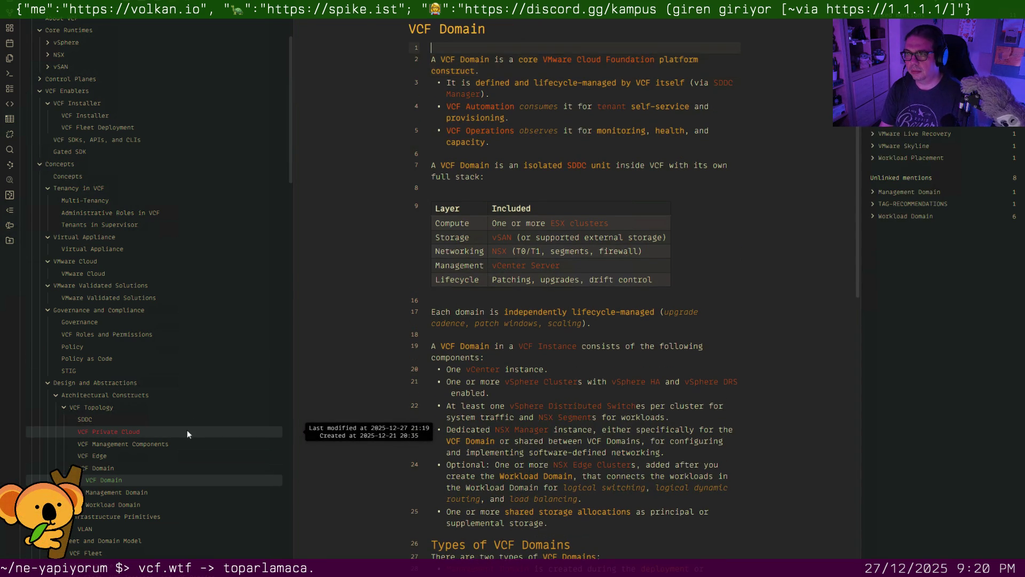
text(#architecture #lifecycle)
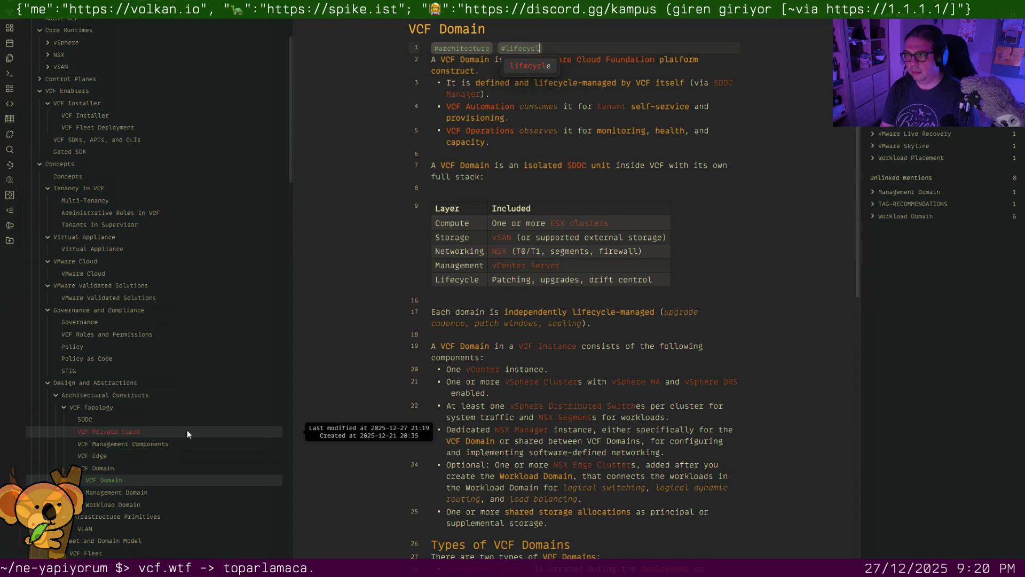
key(Return)
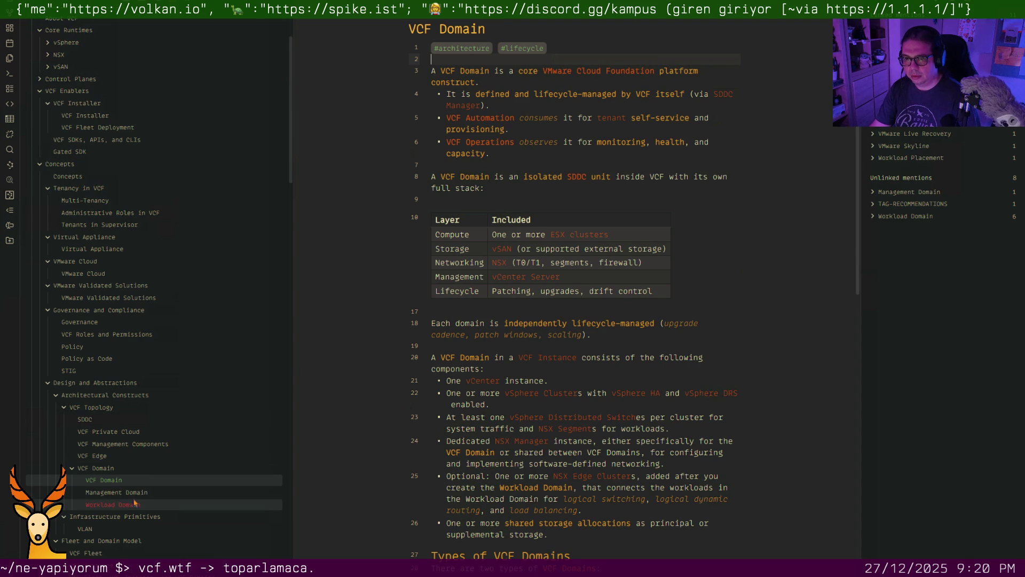
Add #architecture #lifecycle on a new first line of the Management Domain note
click(116, 491)
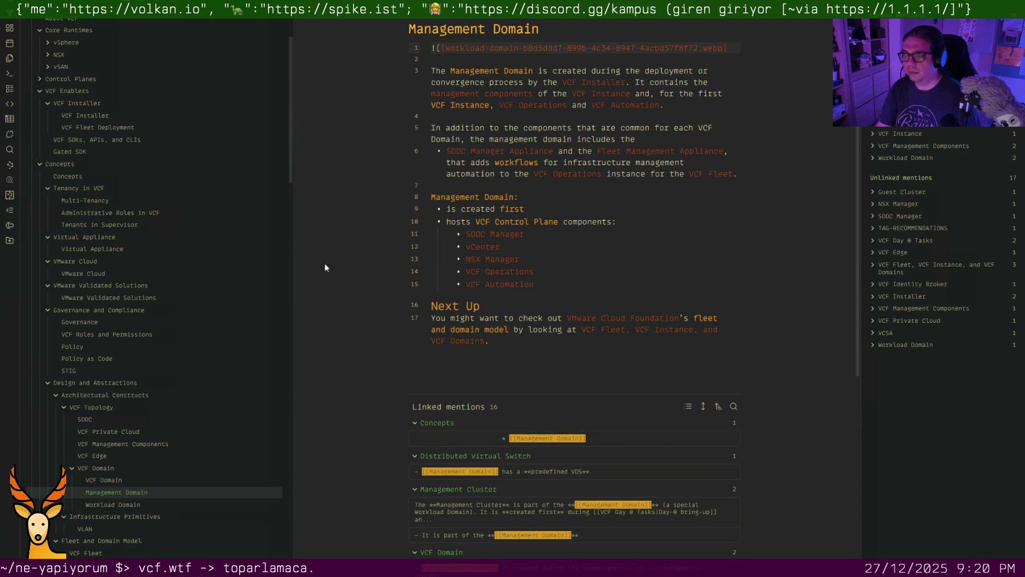
key(Return)
key(Up)
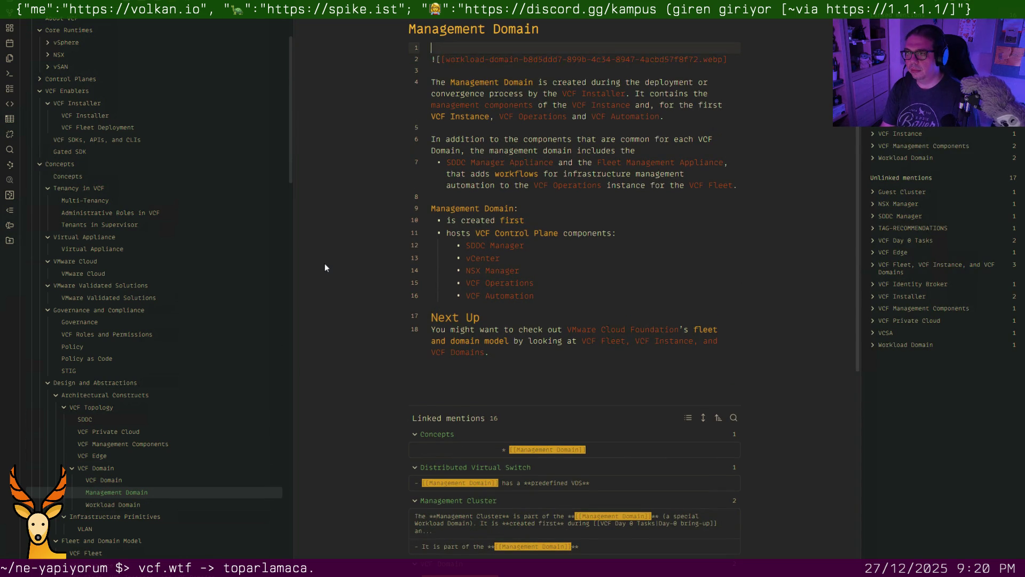
text(#architecture e)
text(lifecycle)
key(Return)
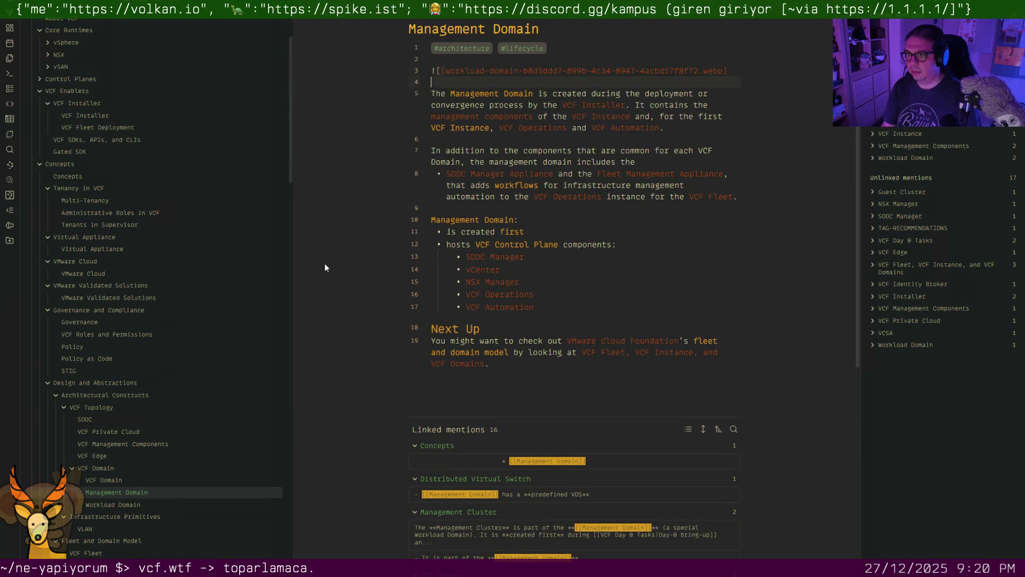
key(Down)
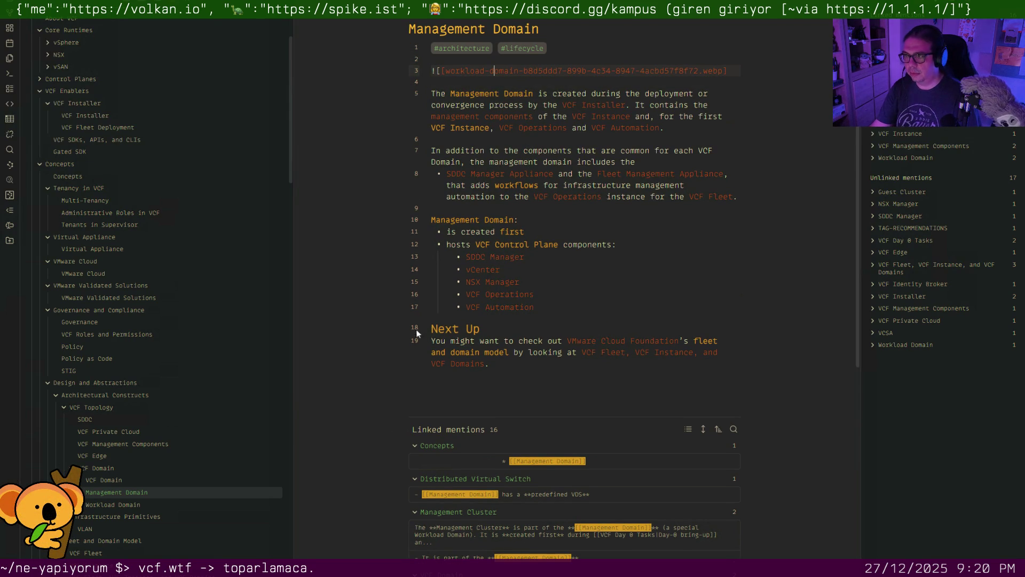
Retype the diagram link to point at the workload-domain webp file via autocomplete
click(645, 284)
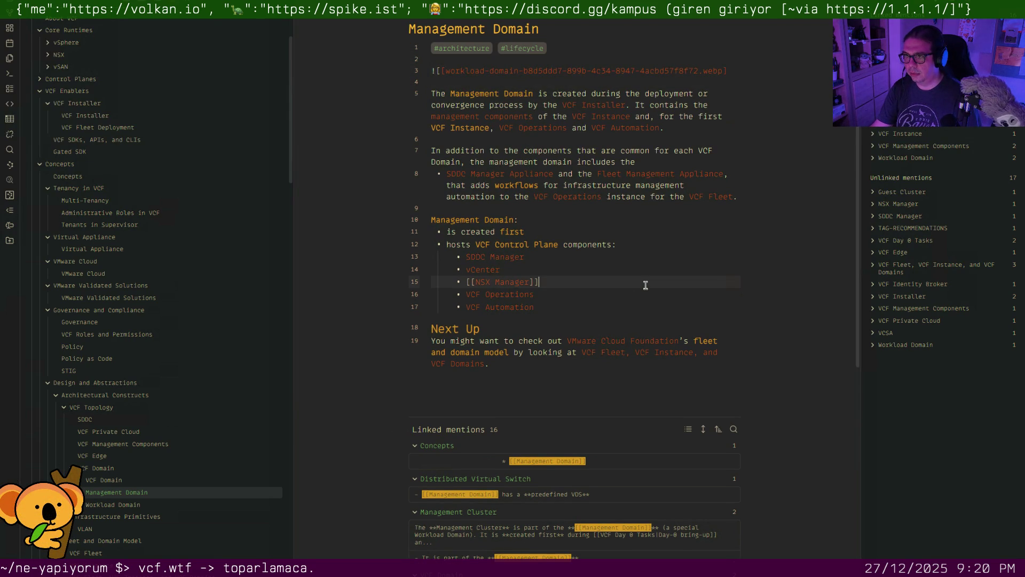
click(740, 70)
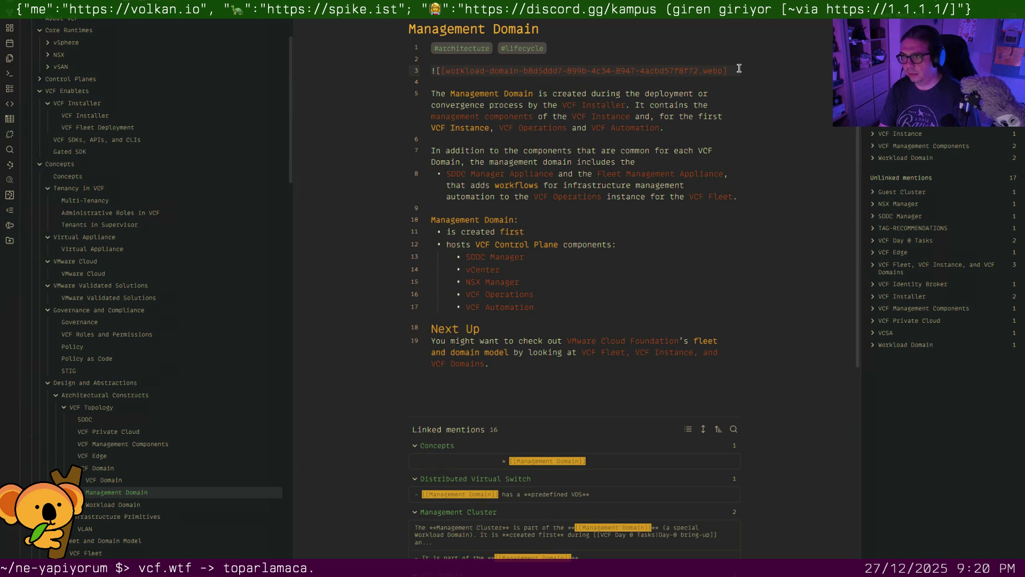
key(BackSpace)
key(BackSpace)
key(BackSpace)
key(BackSpace)
key(BackSpace)
key(BackSpace)
key(BackSpace)
key(BackSpace)
key(BackSpace)
key(BackSpace)
key(BackSpace)
key(BackSpace)
key(BackSpace)
key(BackSpace)
key(BackSpace)
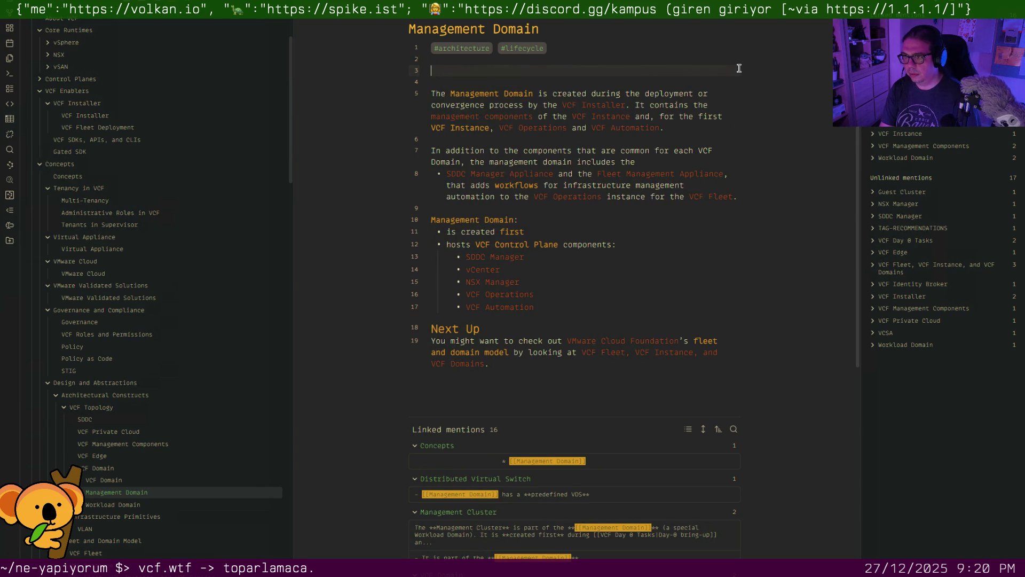
text([[work)
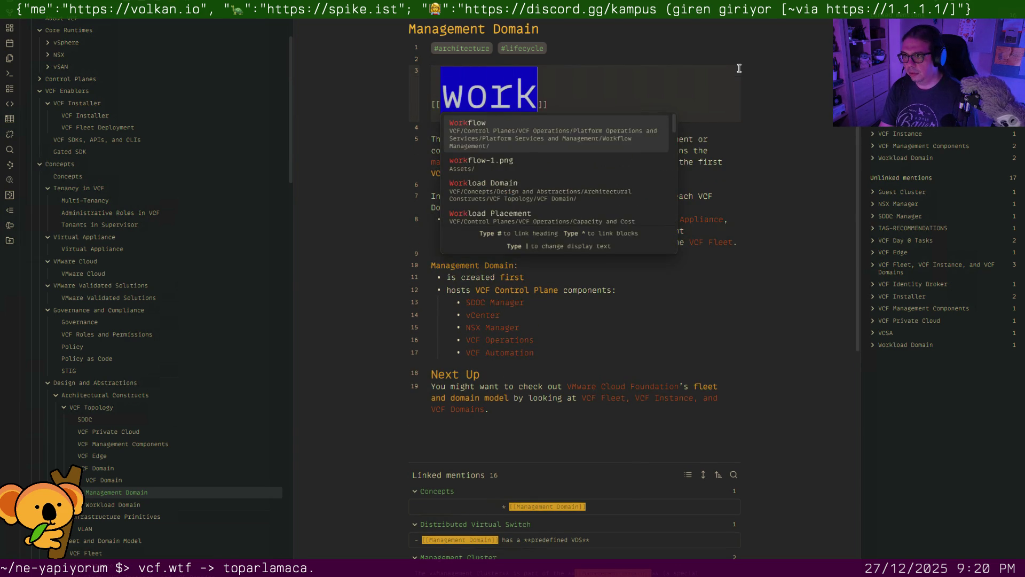
text(load-domai)
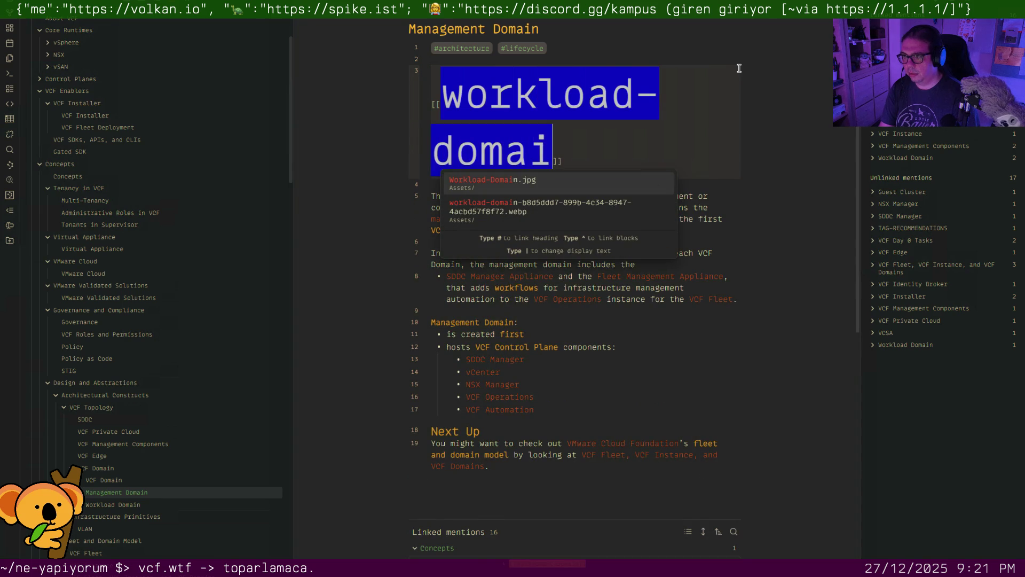
key(Down)
key(Return)
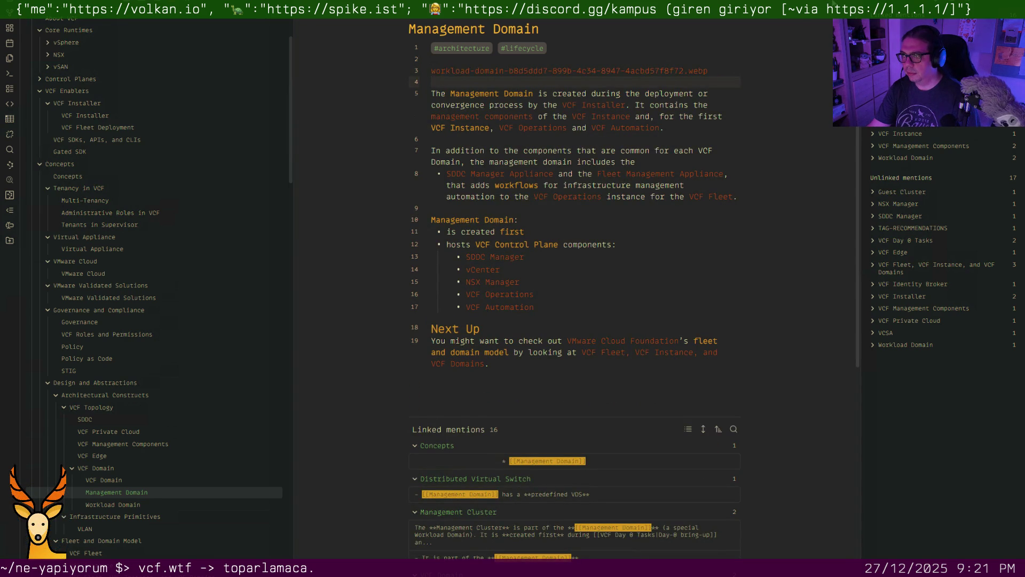
Check the note in reading view and follow the workload-domain diagram link, then come back
key(ctrl+e)
key(ctrl+e)
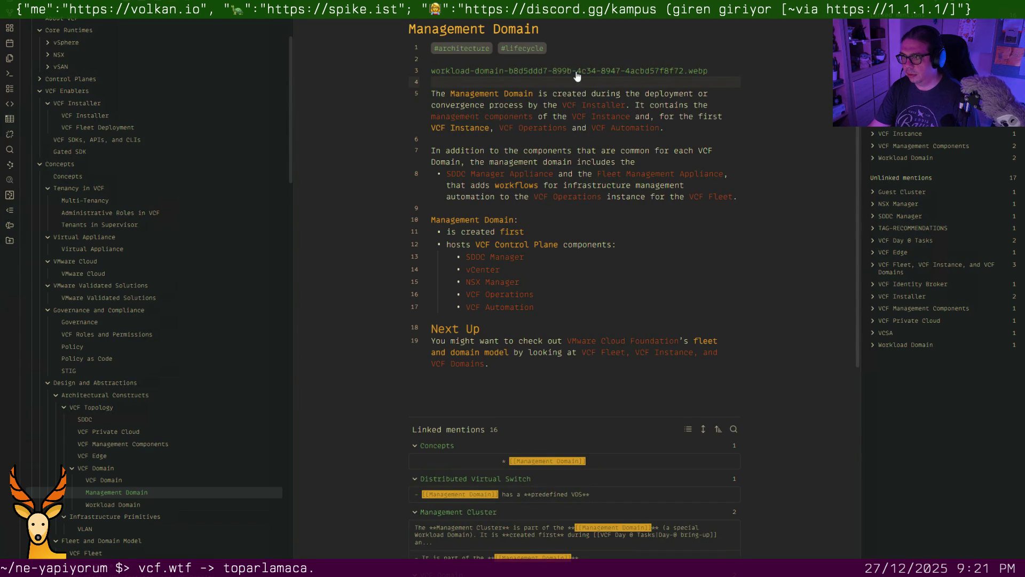
click(577, 73)
key(ctrl+alt+Left)
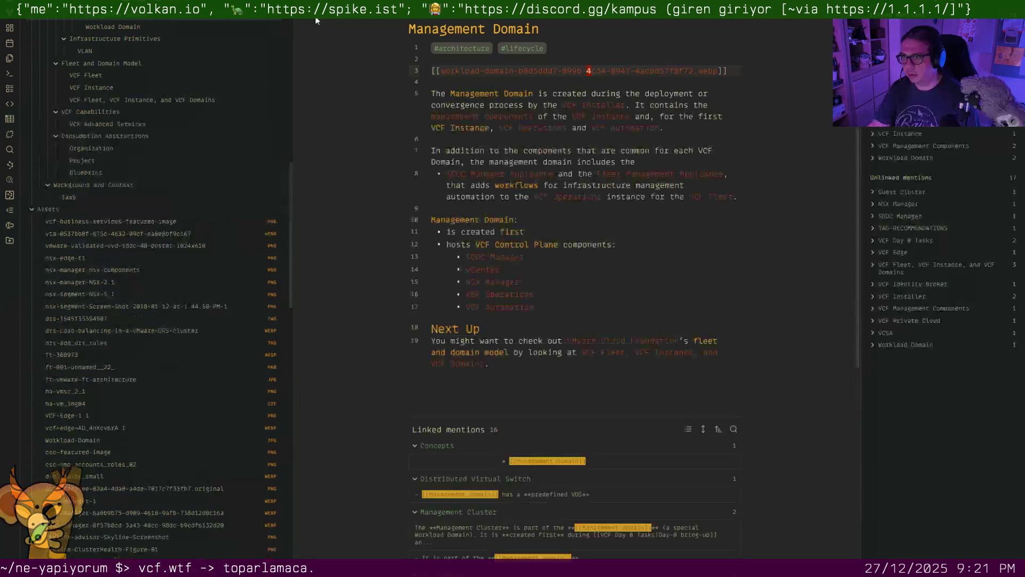
click(579, 204)
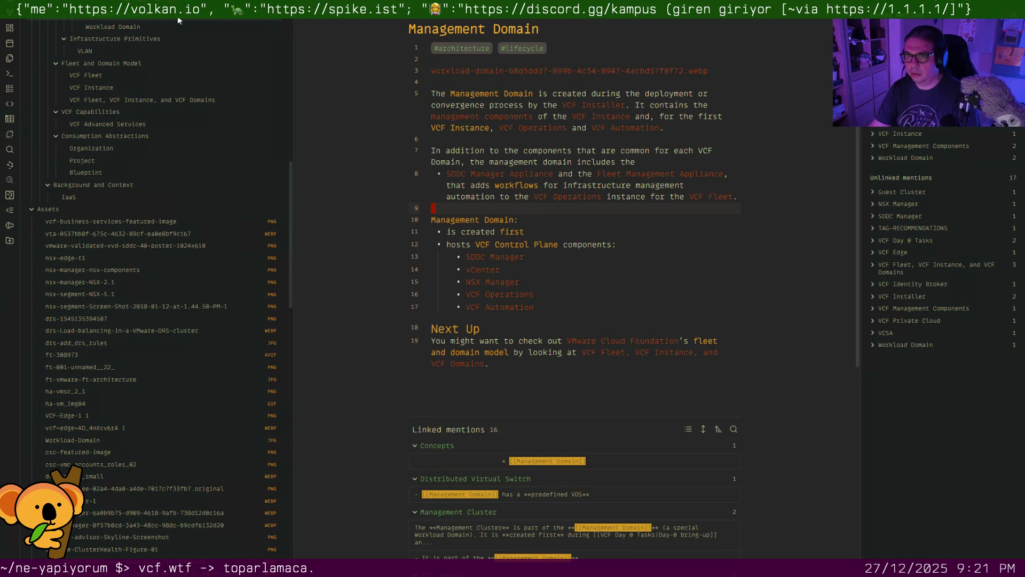
scroll(131, 175, up, 5)
Compare the diagram embed with the Workload Domain note and reveal the raw link on line 3
click(137, 225)
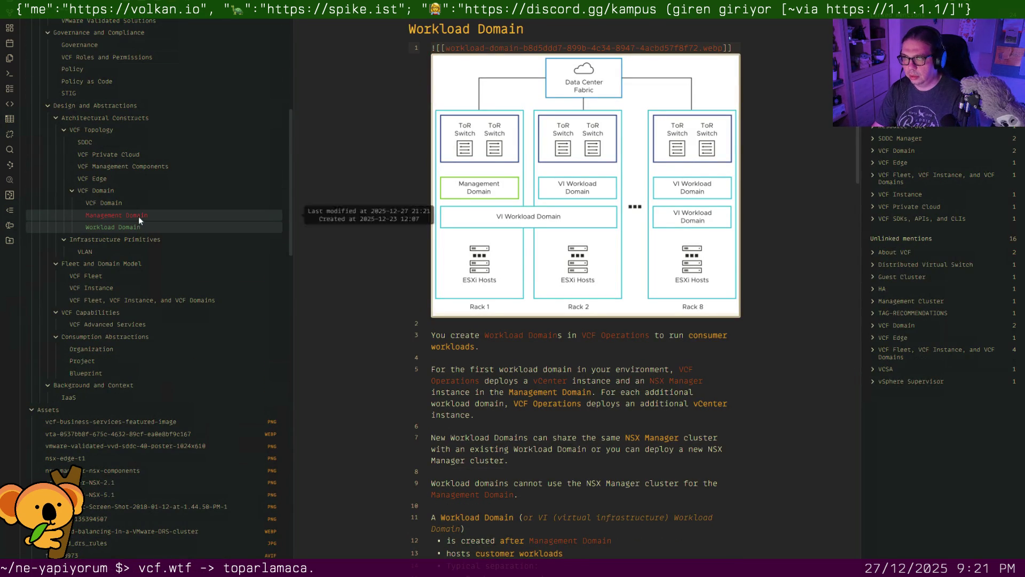
click(139, 215)
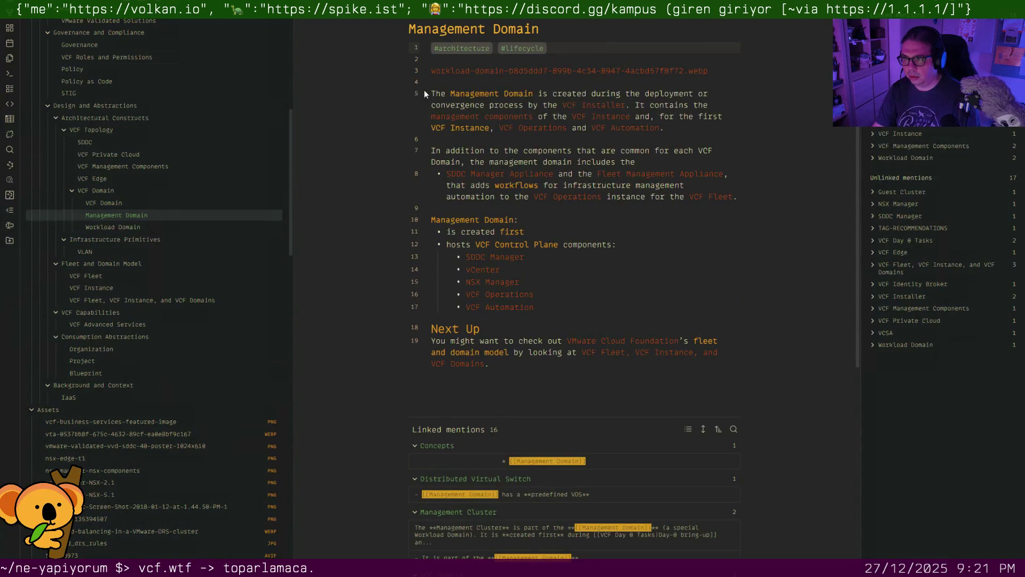
click(501, 82)
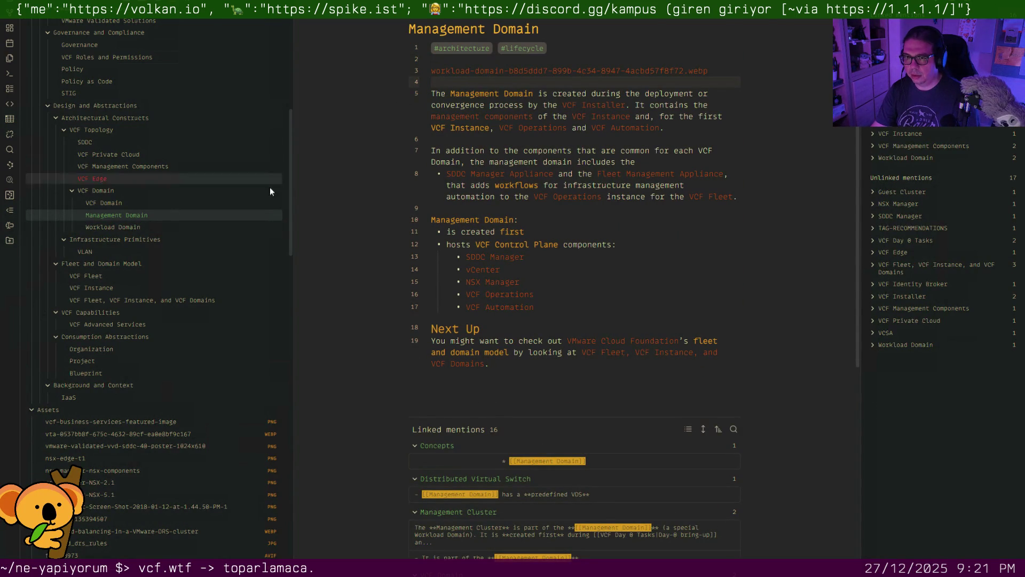
click(154, 226)
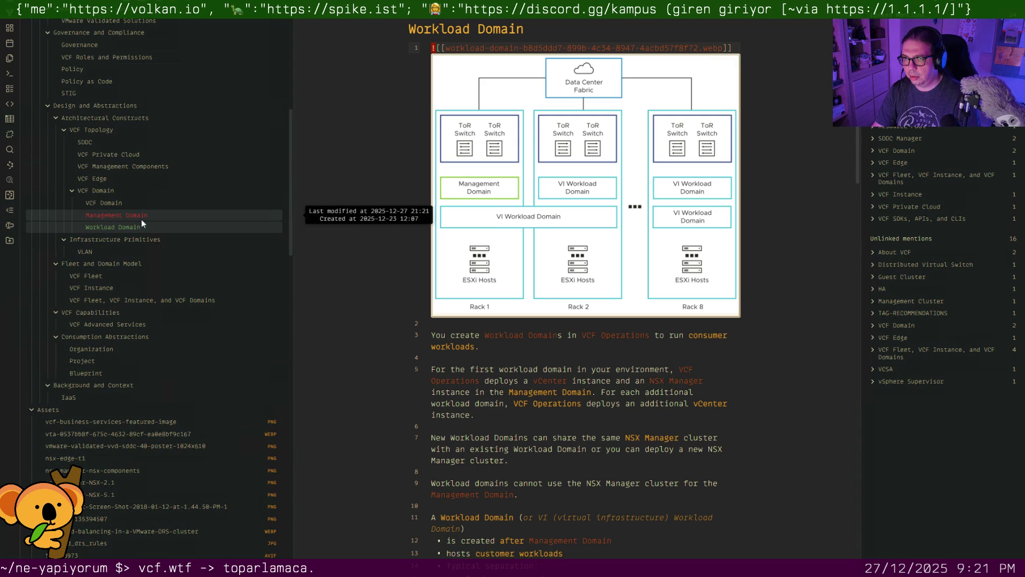
click(141, 219)
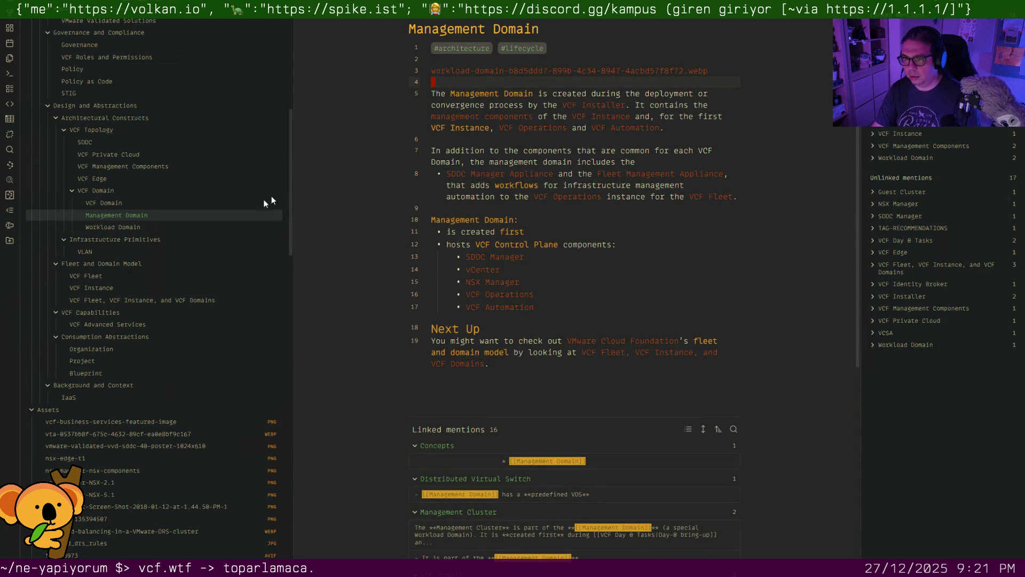
click(144, 228)
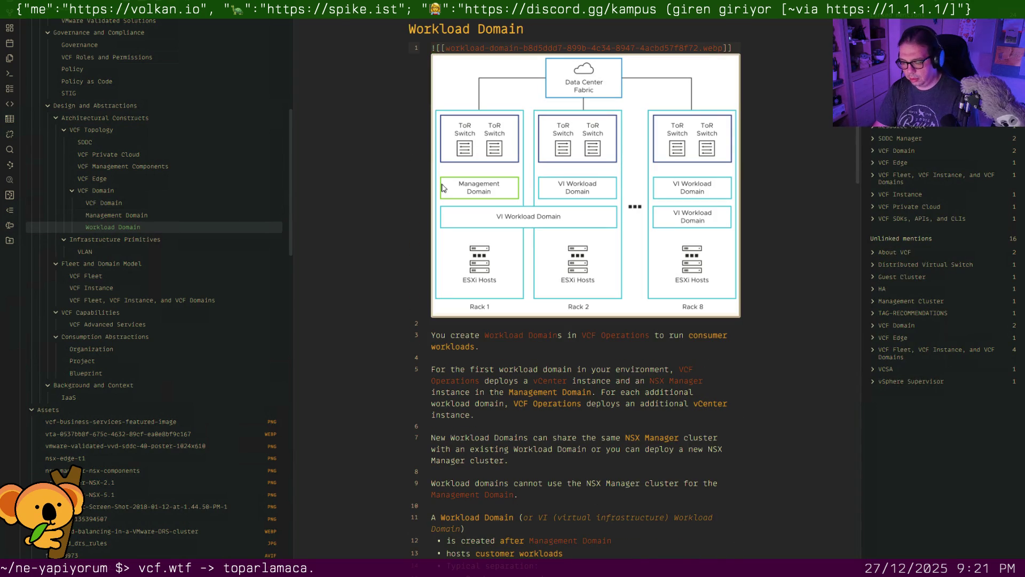
click(183, 214)
key(Down)
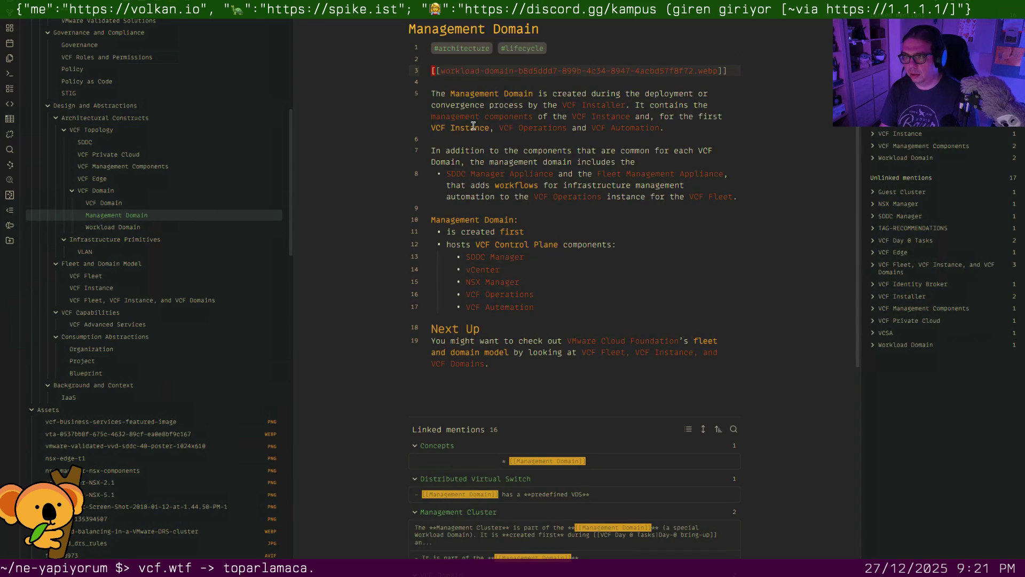
Turn line 3 into an embed ![[workload-domain…webp]] so the diagram renders under the tags
key(BackSpace)
key(BackSpace)
key(BackSpace)
key(BackSpace)
key(BackSpace)
key(BackSpace)
key(BackSpace)
key(BackSpace)
key(BackSpace)
key(BackSpace)
key(BackSpace)
key(BackSpace)
key(BackSpace)
key(BackSpace)
key(BackSpace)
key(BackSpace)
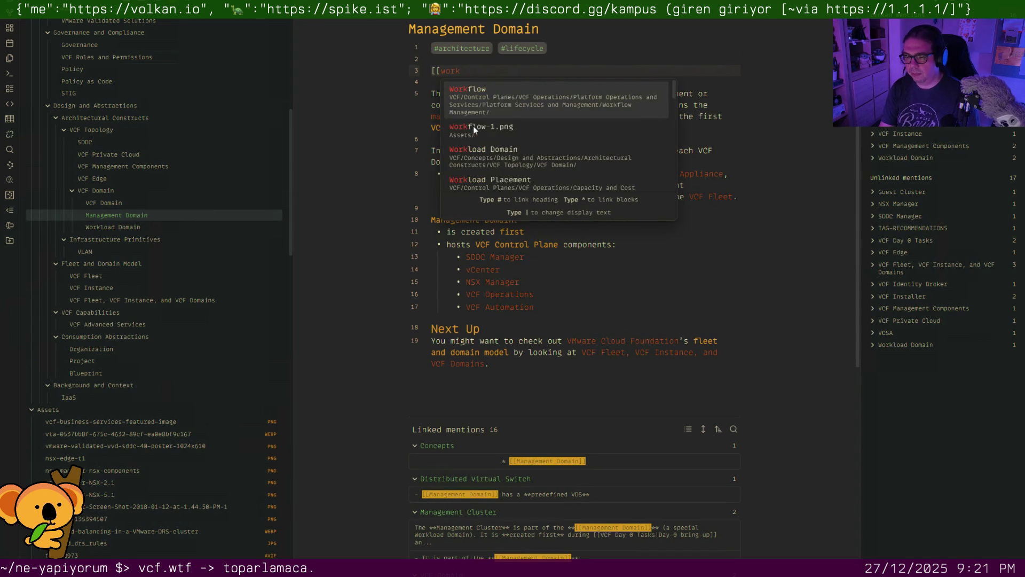
key(BackSpace)
key(BackSpace)
key(BackSpace)
key(BackSpace)
key(BackSpace)
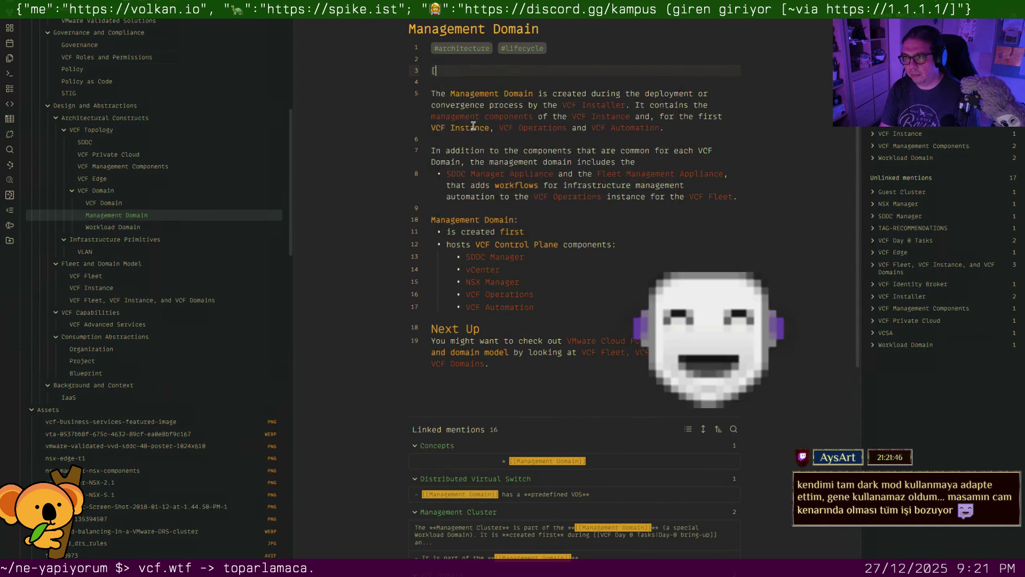
key(ctrl+v)
key(Up)
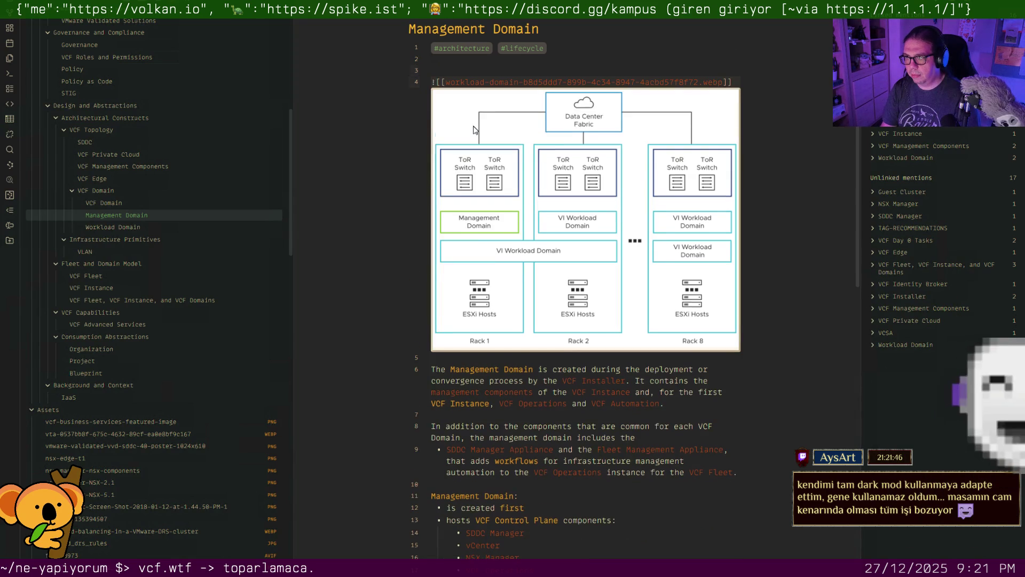
key(Down)
key(Down)
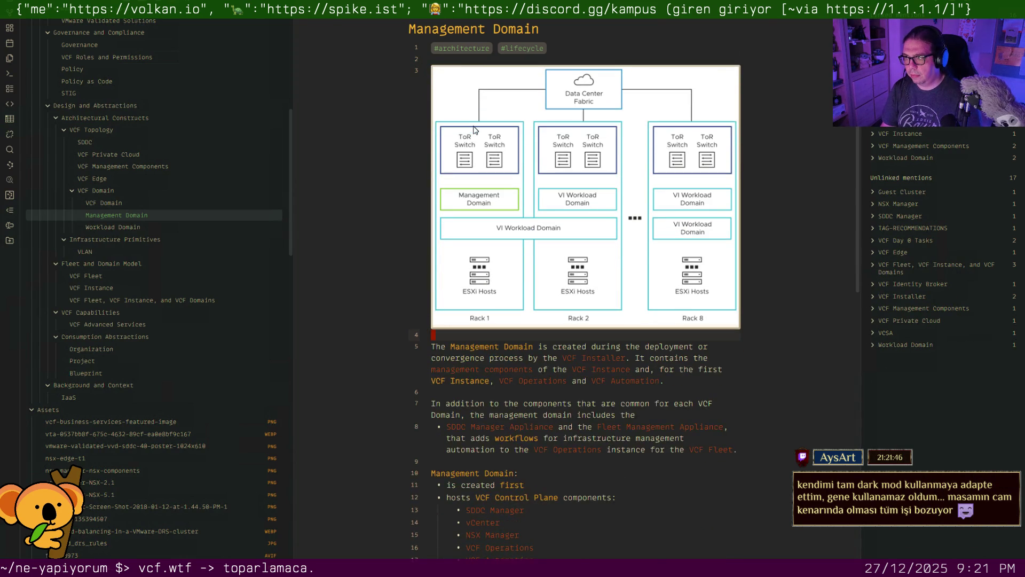
key(Up)
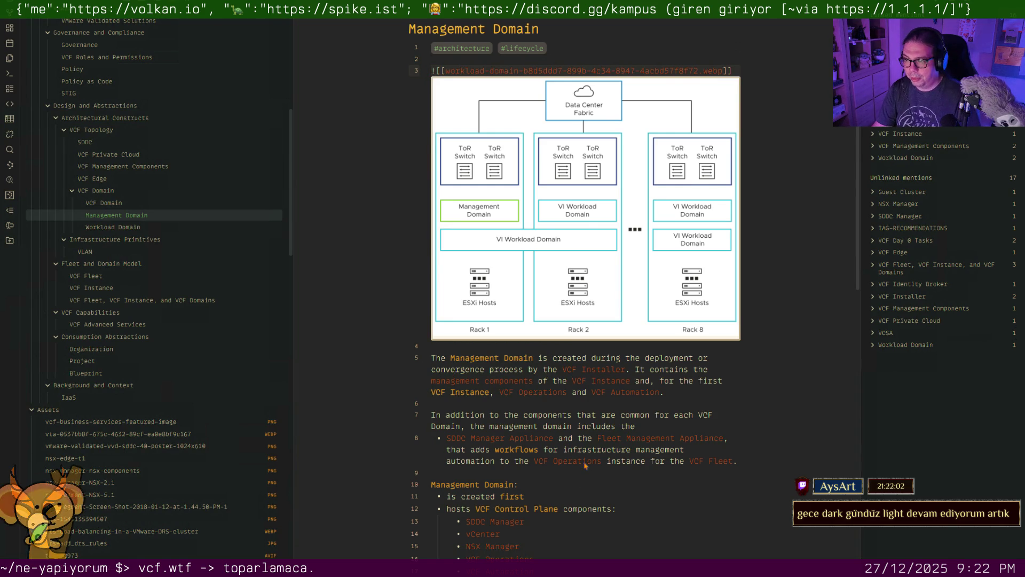
scroll(577, 453, down, 5)
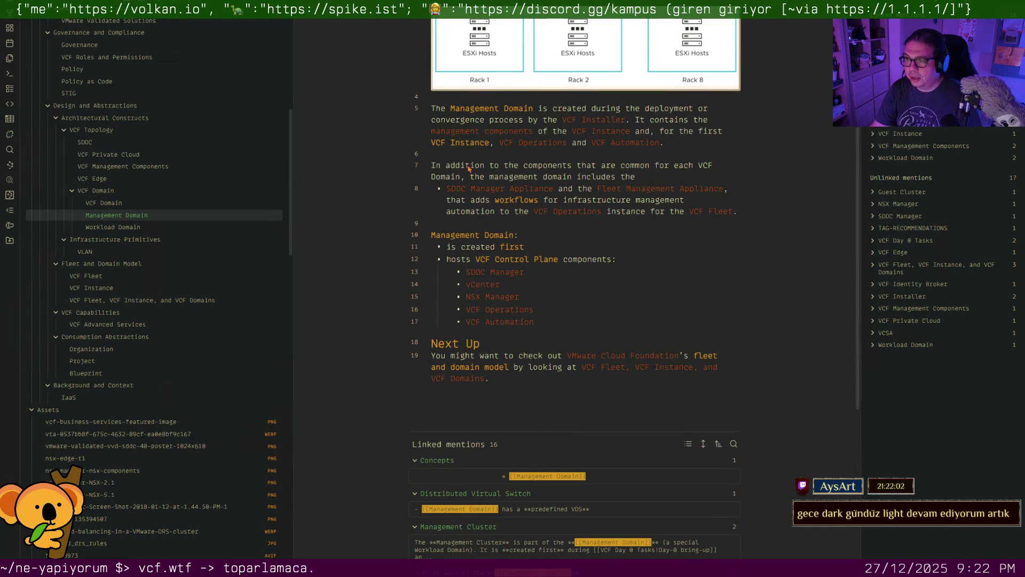
scroll(470, 163, down, 1)
Deselect the component text so it renders, glance at the theme list and dismiss it unchanged
drag(488, 155, 652, 310)
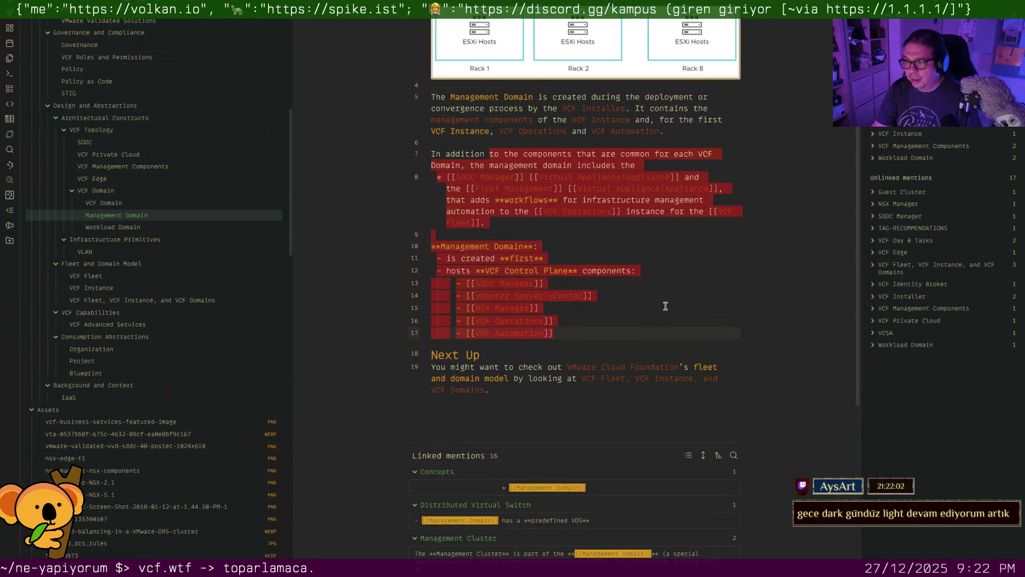
click(707, 301)
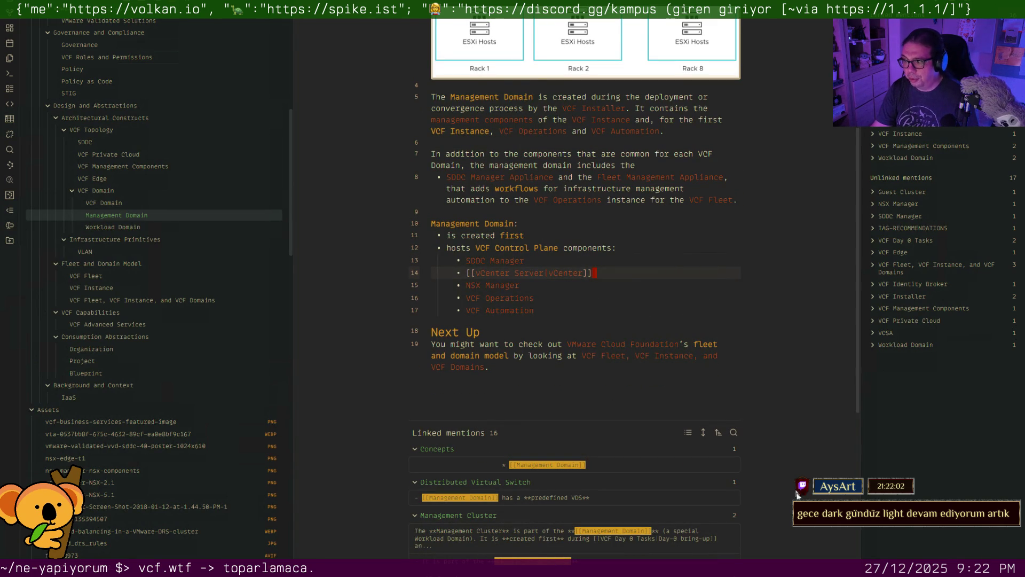
key(ctrl+shift+t)
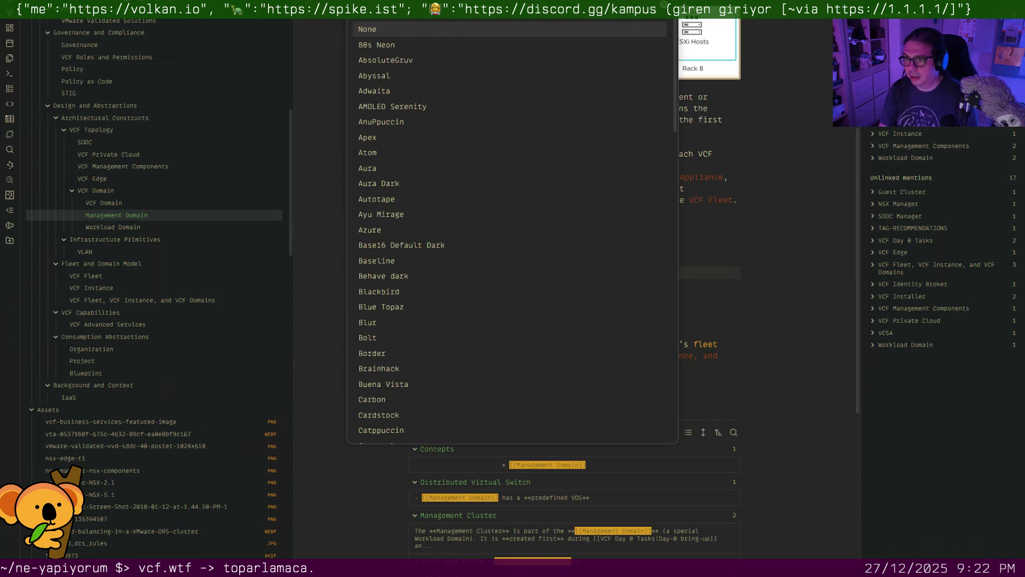
key(Escape)
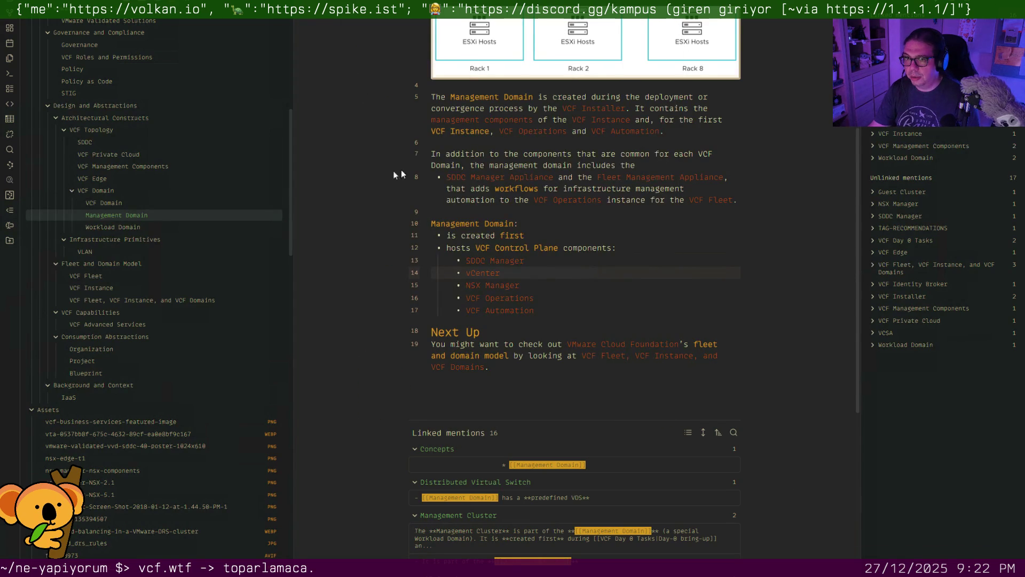
right_click(353, 8)
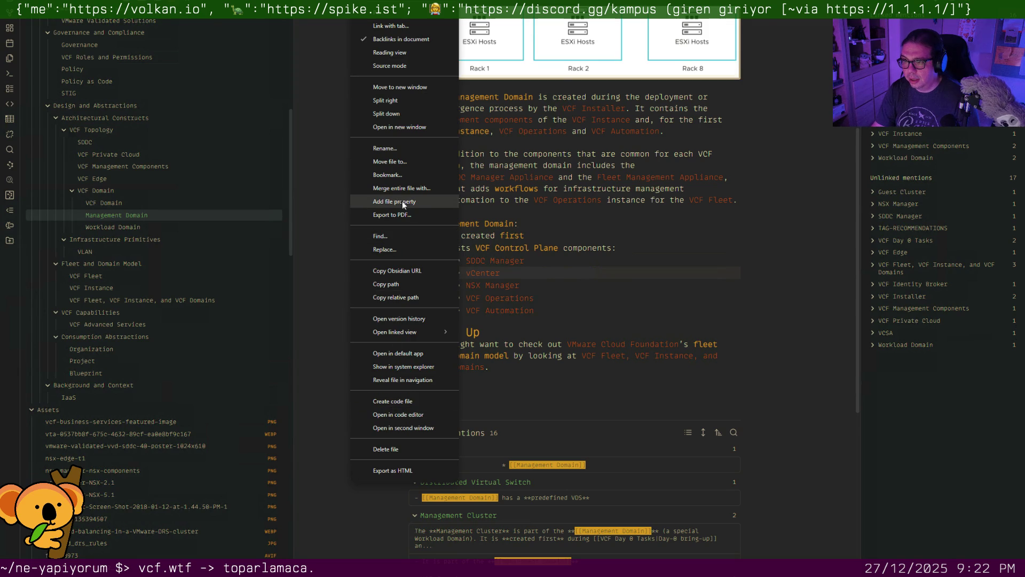
Split the Management Domain note right and drag its tab out into its own window
click(400, 103)
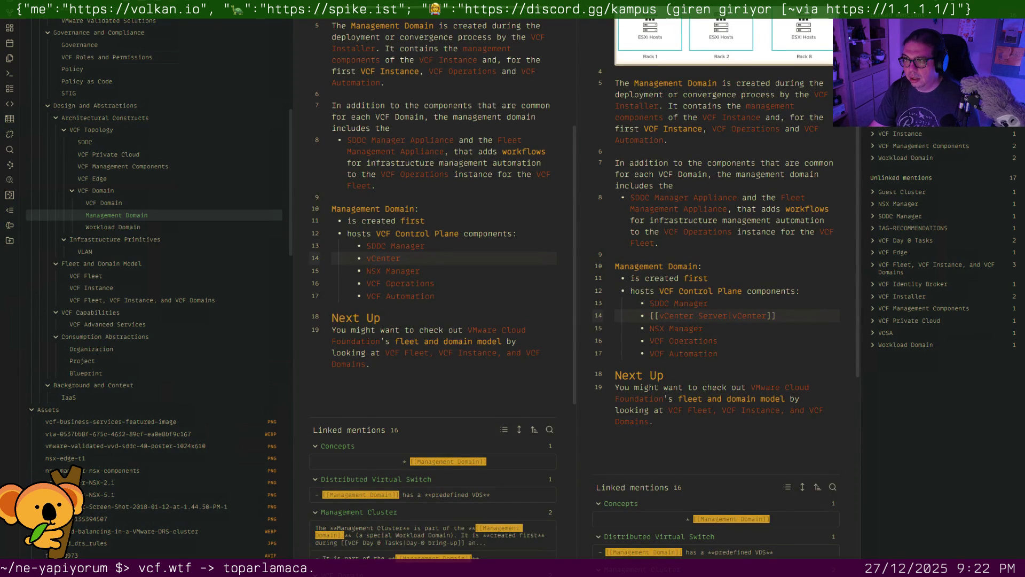
key(super+Right)
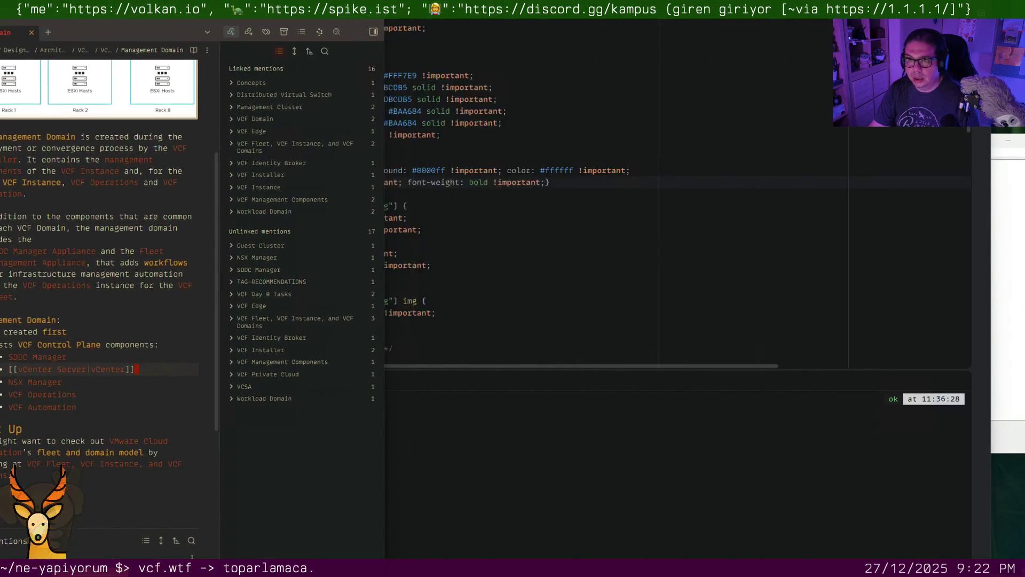
drag(18, 32, 446, 75)
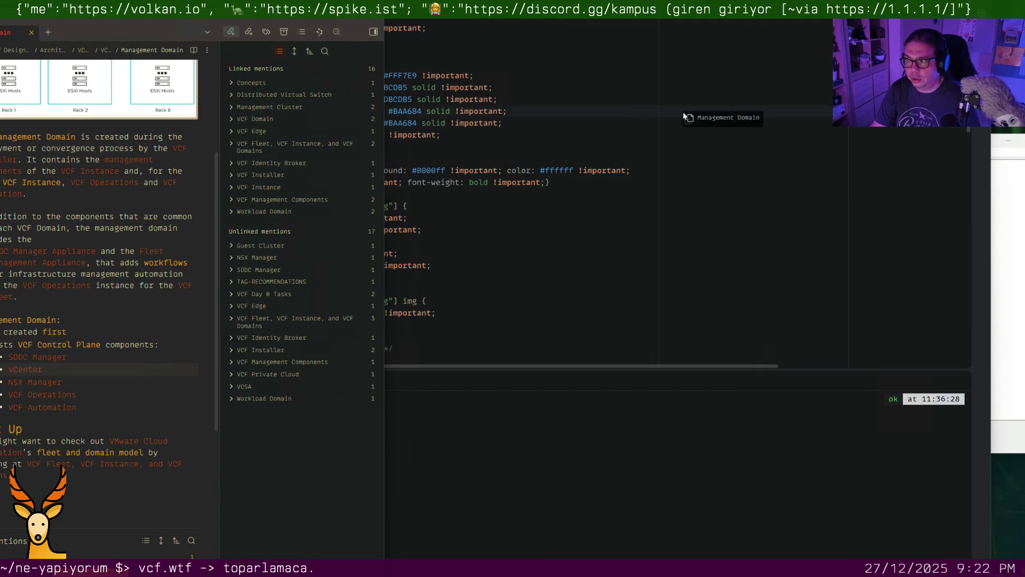
drag(446, 74, 680, 113)
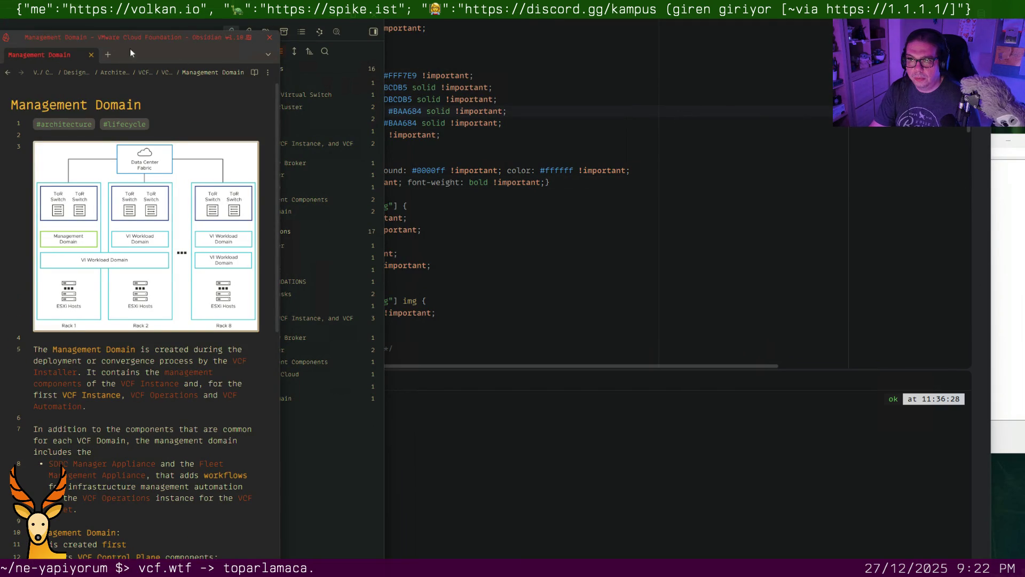
Centre the new note window and expand it to full screen with F11
drag(174, 44, 488, 68)
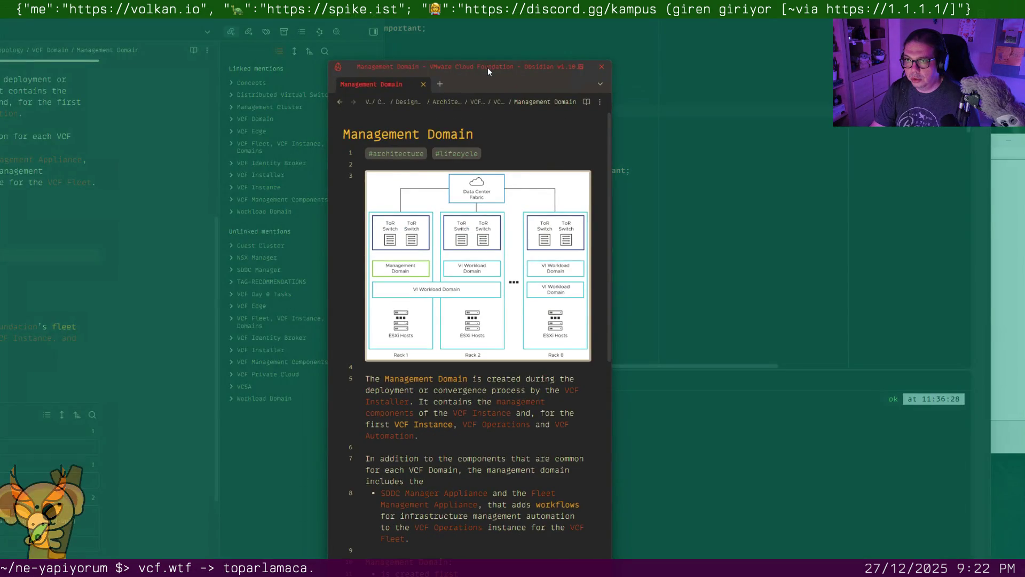
key(F11)
key(alt+Tab)
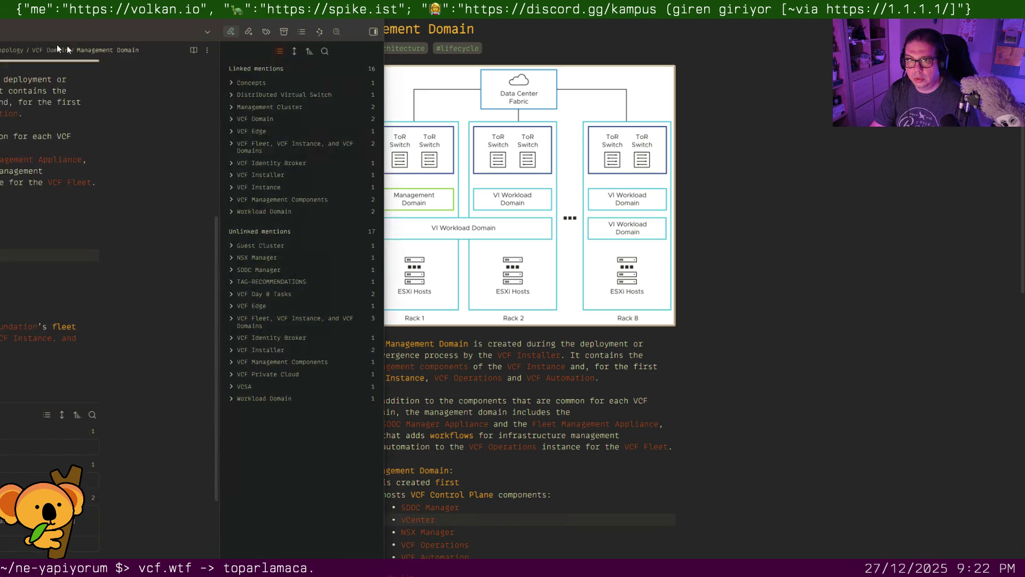
Hide the other vault window, leaving the full-screen Management Domain note alone
key(alt+Tab)
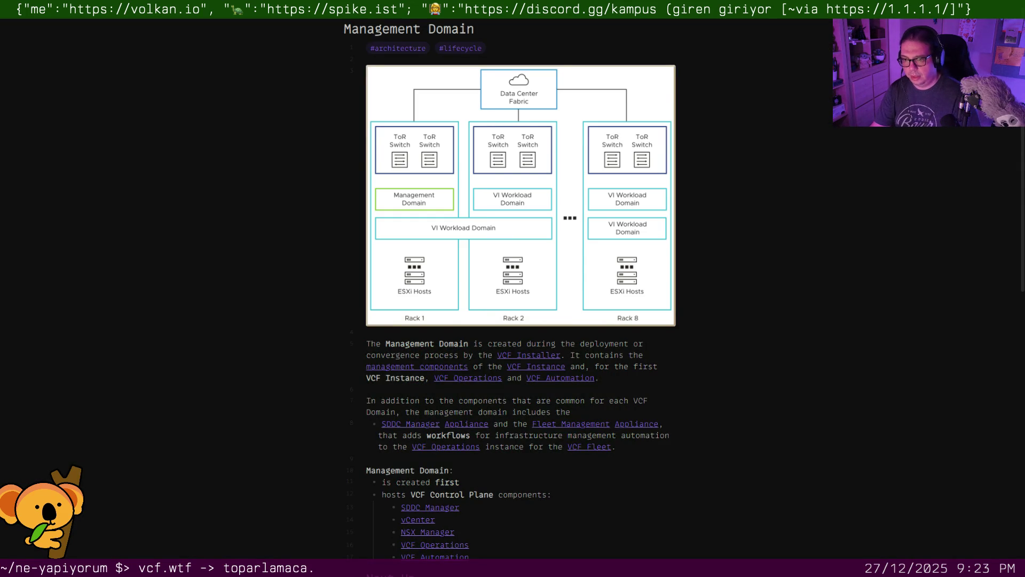
scroll(606, 544, down, 3)
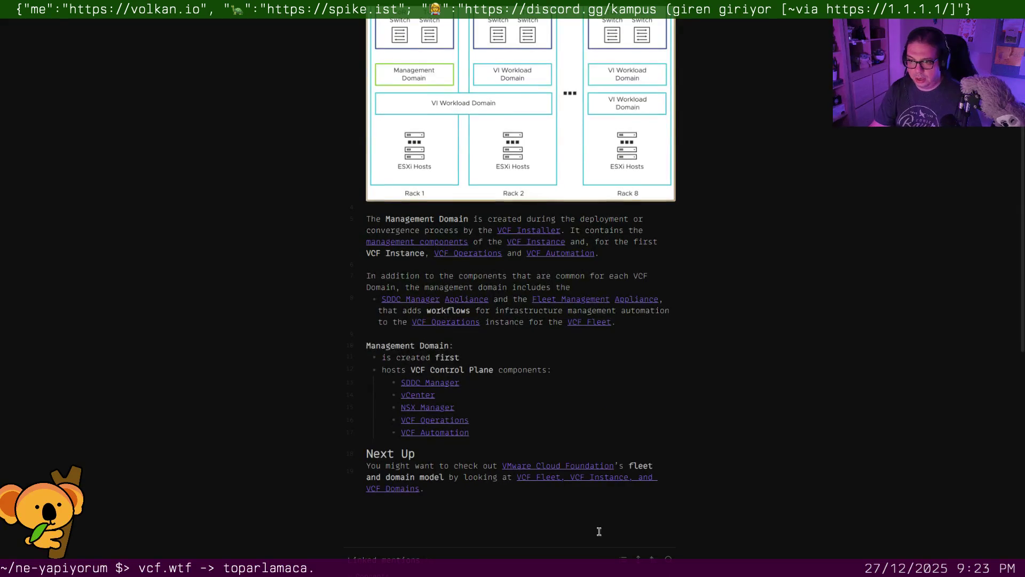
scroll(598, 531, down, 3)
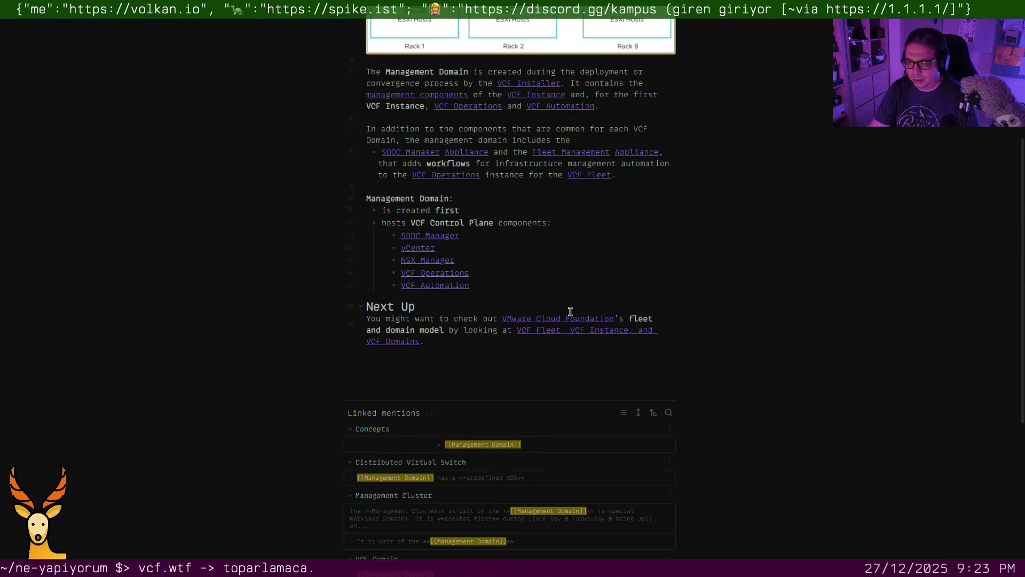
scroll(570, 312, up, 1)
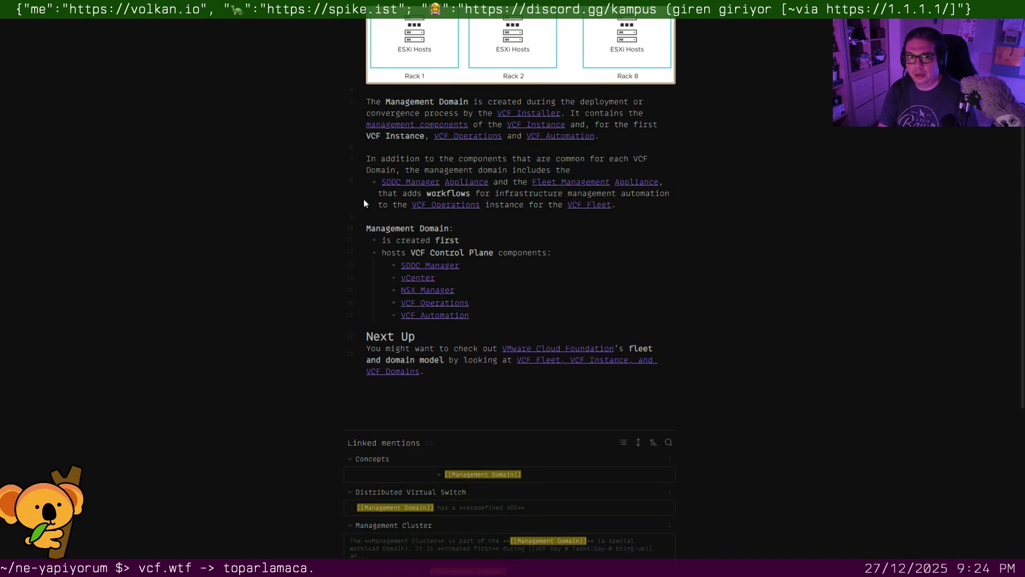
Refocus the note window to review it full width under the wide theme
key(alt+Tab)
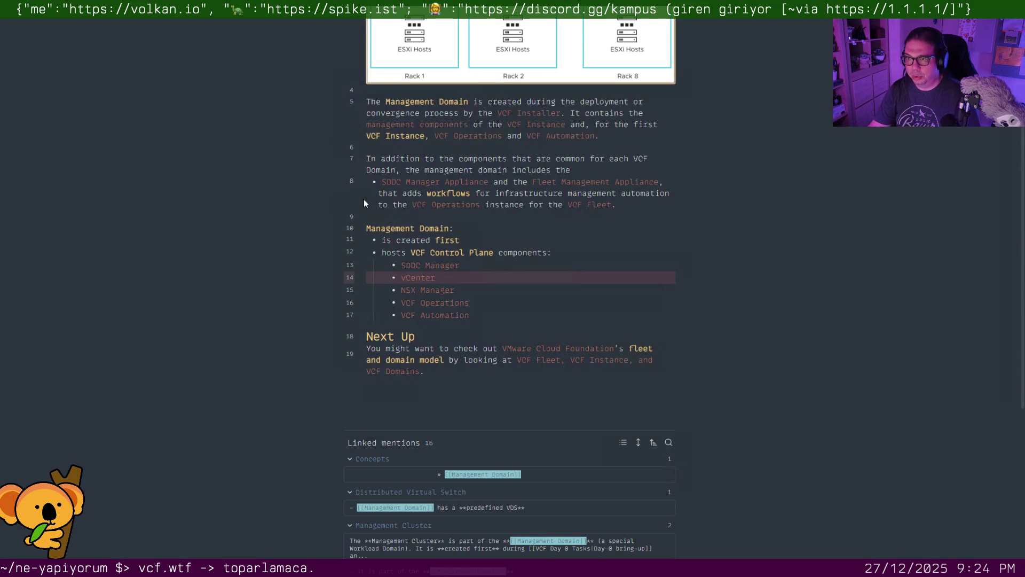
scroll(493, 237, up, 5)
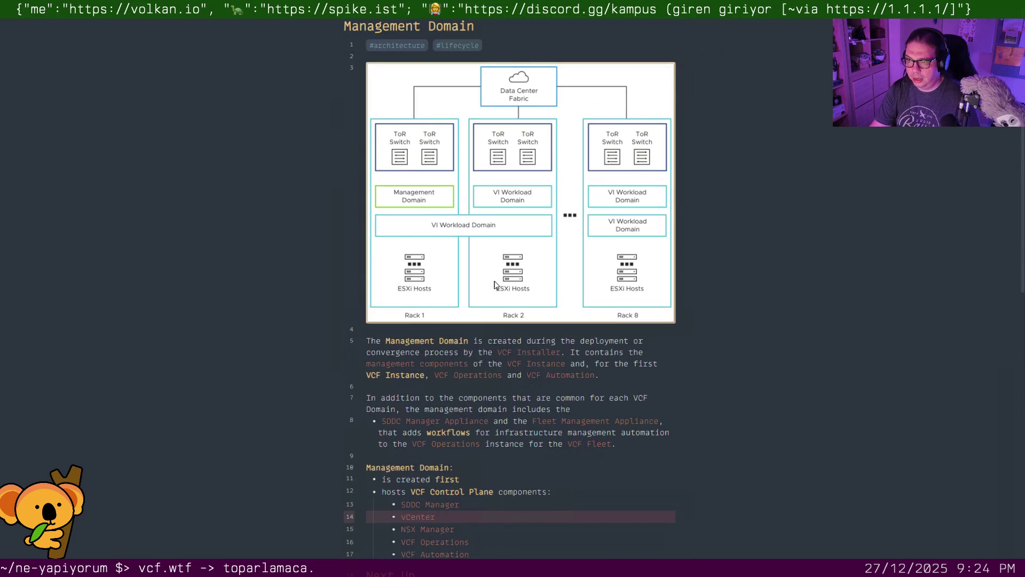
scroll(494, 280, down, 2)
scroll(493, 280, down, 1)
scroll(494, 281, down, 1)
scroll(494, 281, down, 1)
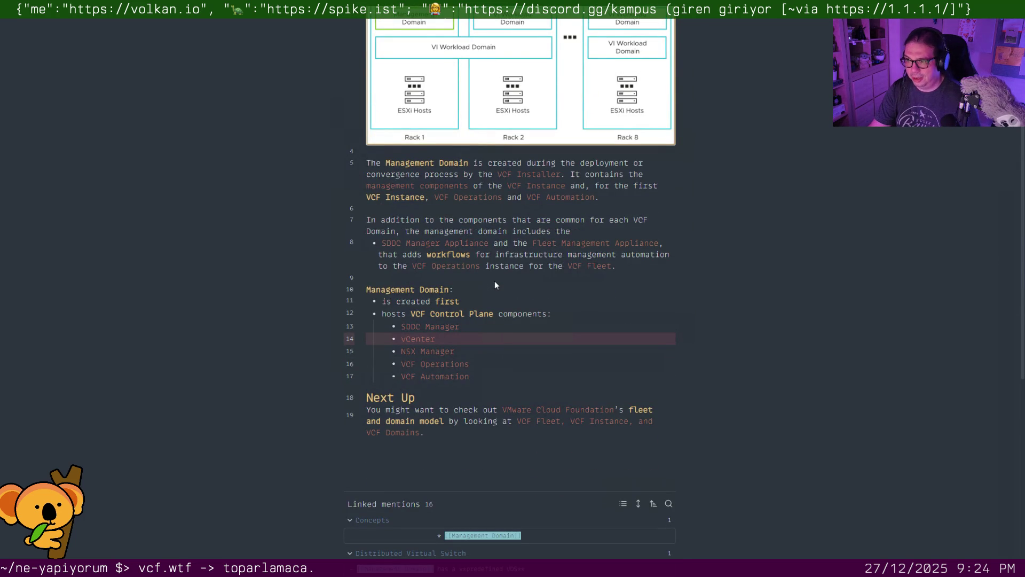
scroll(493, 281, down, 2)
scroll(495, 276, up, 1)
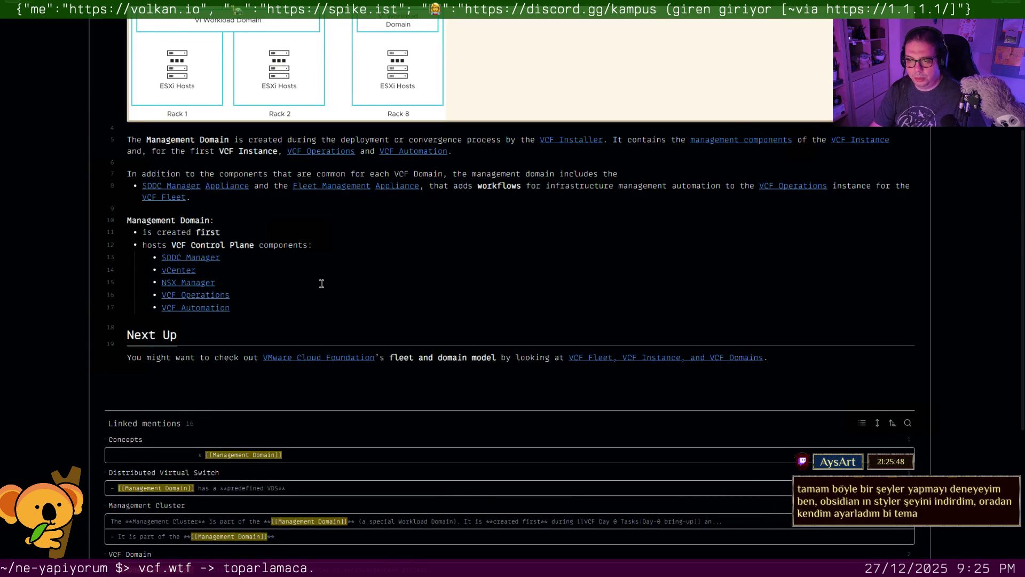
scroll(323, 284, down, 2)
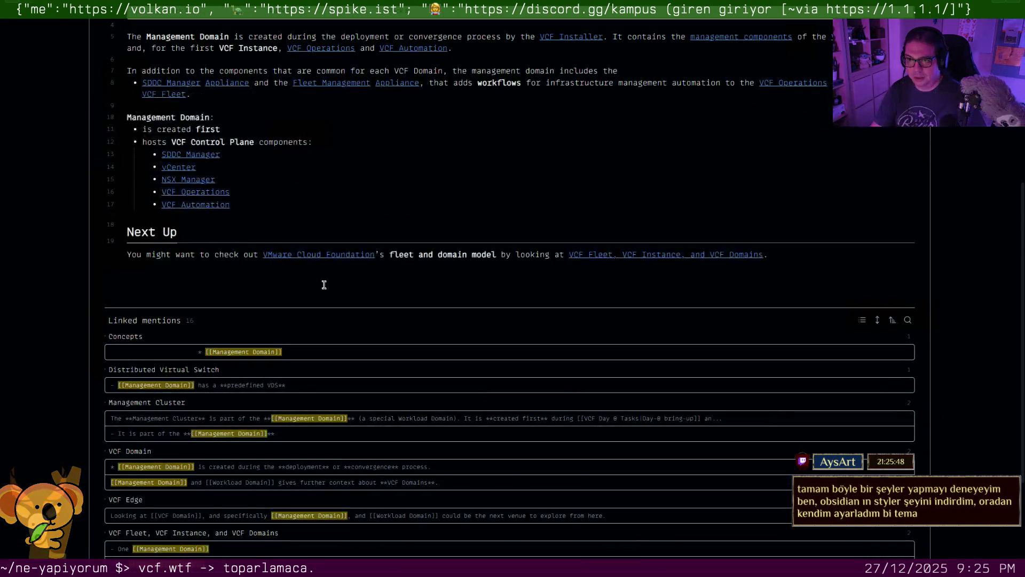
scroll(324, 284, down, 2)
scroll(323, 284, up, 3)
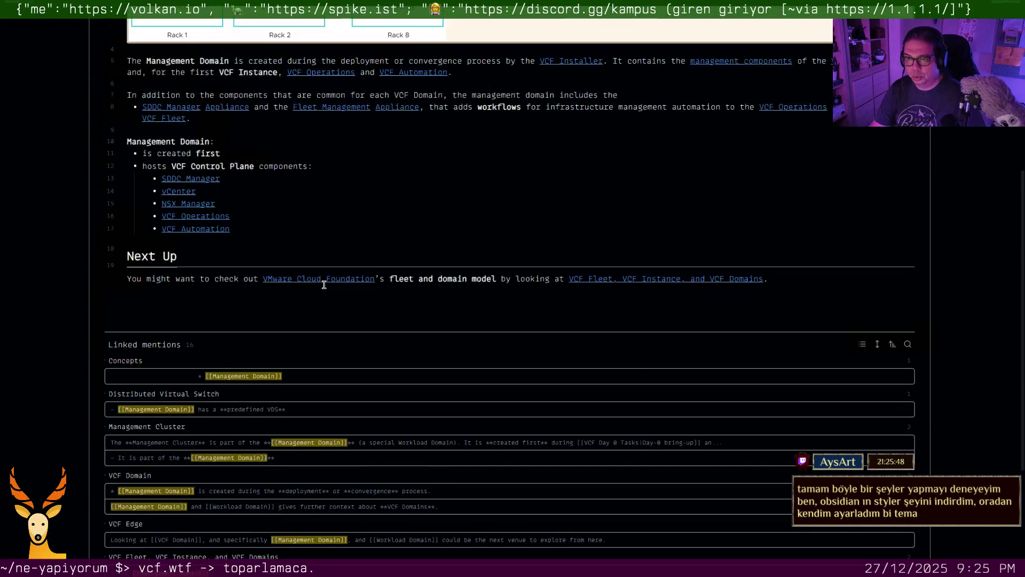
scroll(324, 284, up, 2)
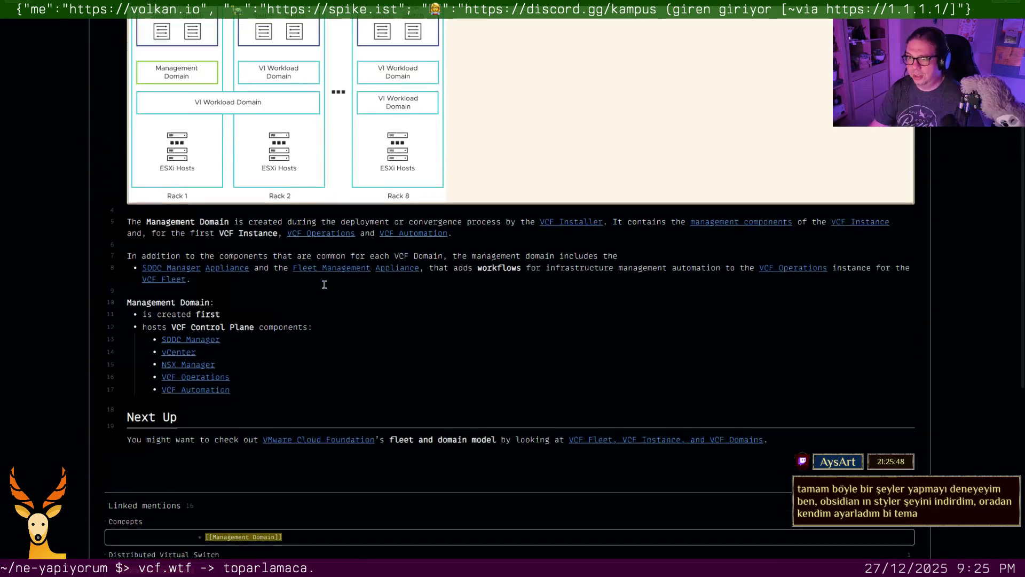
scroll(324, 285, up, 2)
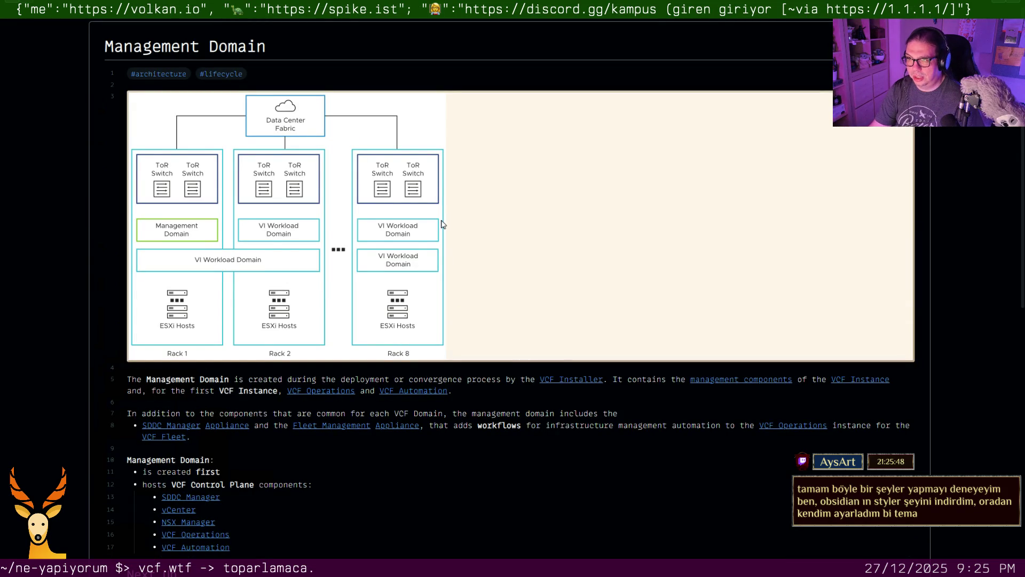
scroll(440, 226, down, 2)
scroll(436, 228, down, 2)
scroll(436, 229, down, 1)
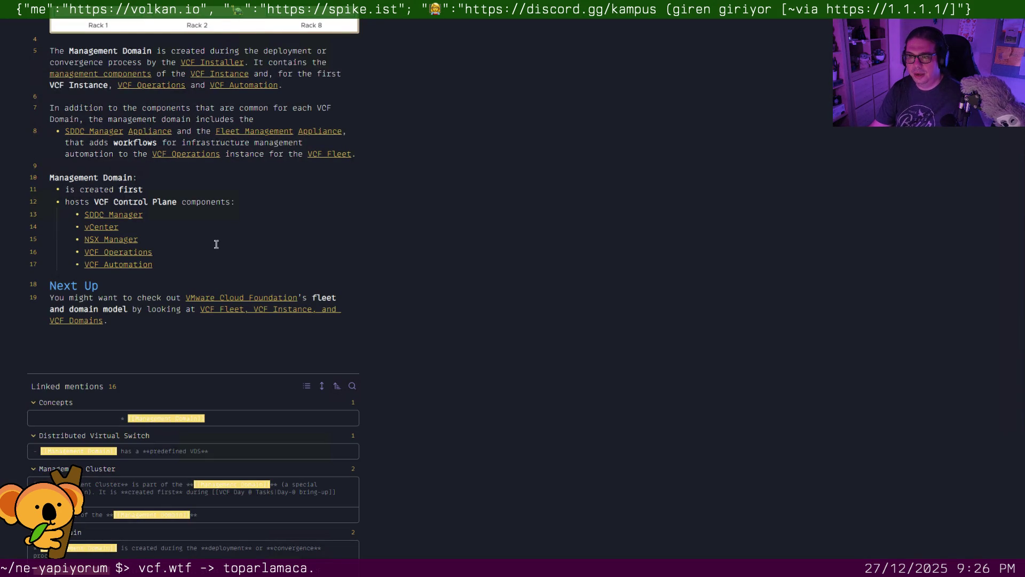
scroll(216, 243, up, 5)
scroll(216, 245, down, 5)
scroll(219, 247, down, 3)
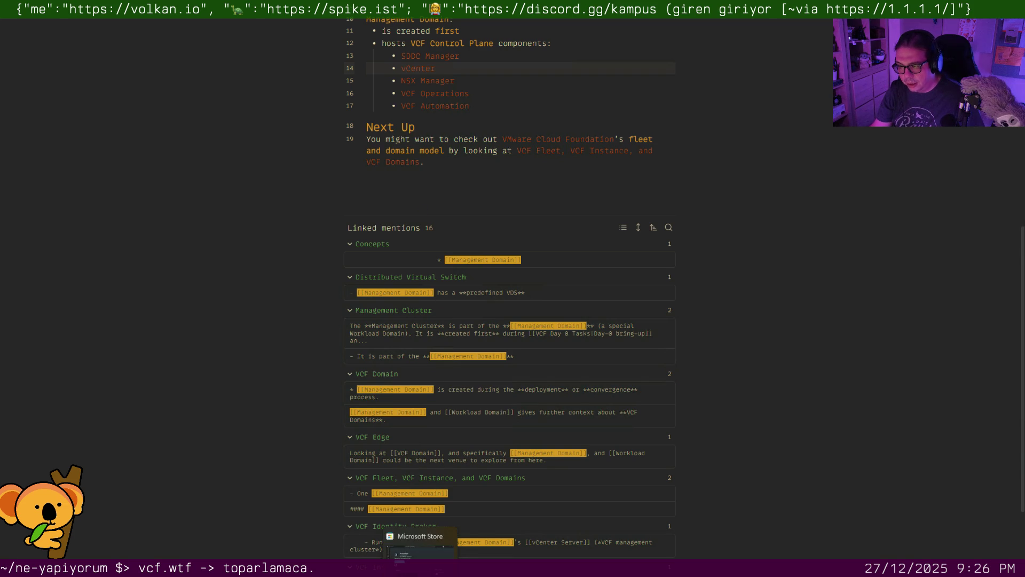
Switch from Obsidian to the JetBrains IDE holding the site stylesheet
key(alt+Tab)
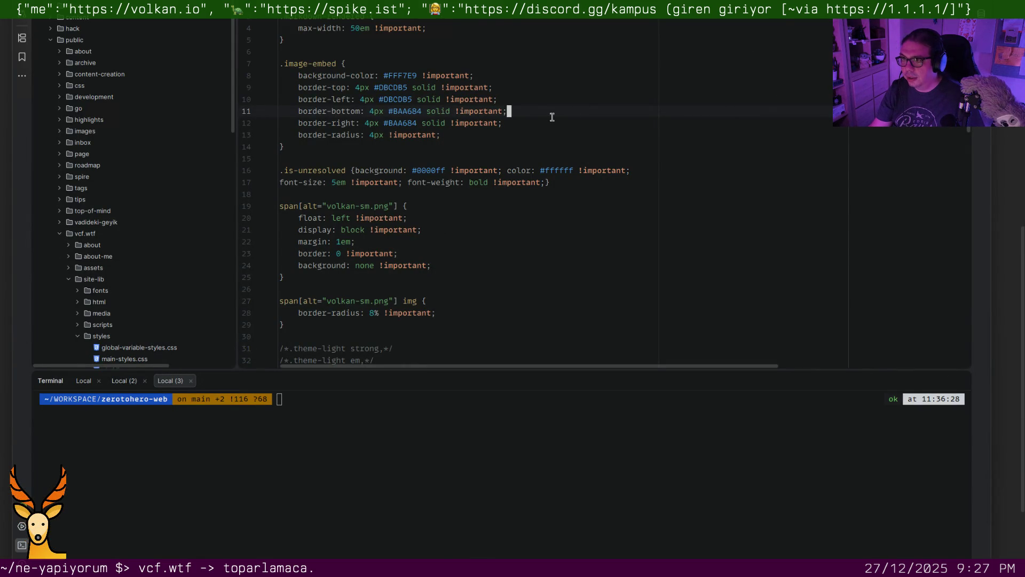
scroll(577, 110, down, 2)
scroll(513, 200, up, 1)
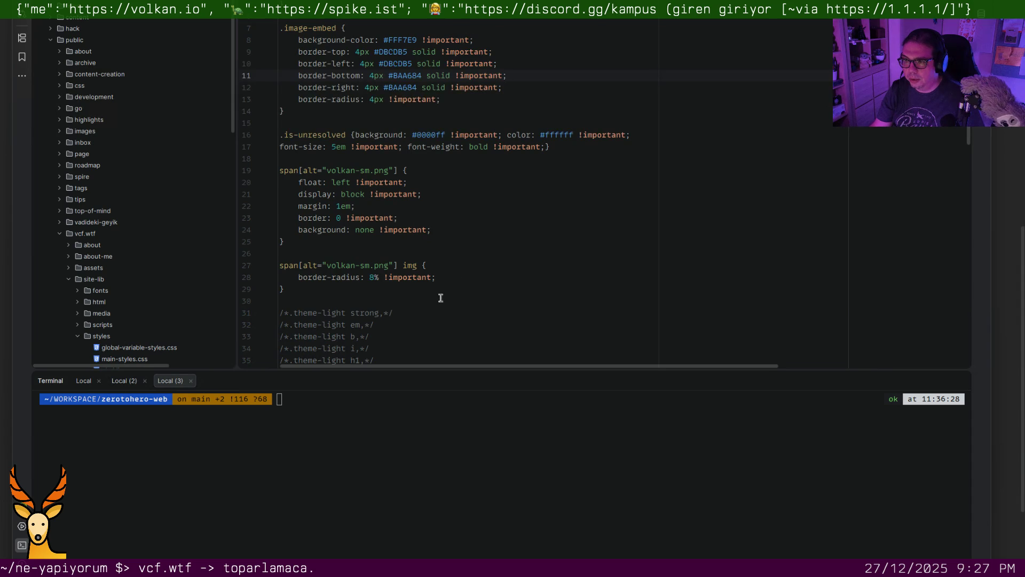
Select stylesheet lines 21–30, rest on line 26, then bring up the VCF: Where to Focus site
drag(440, 298, 481, 194)
click(599, 254)
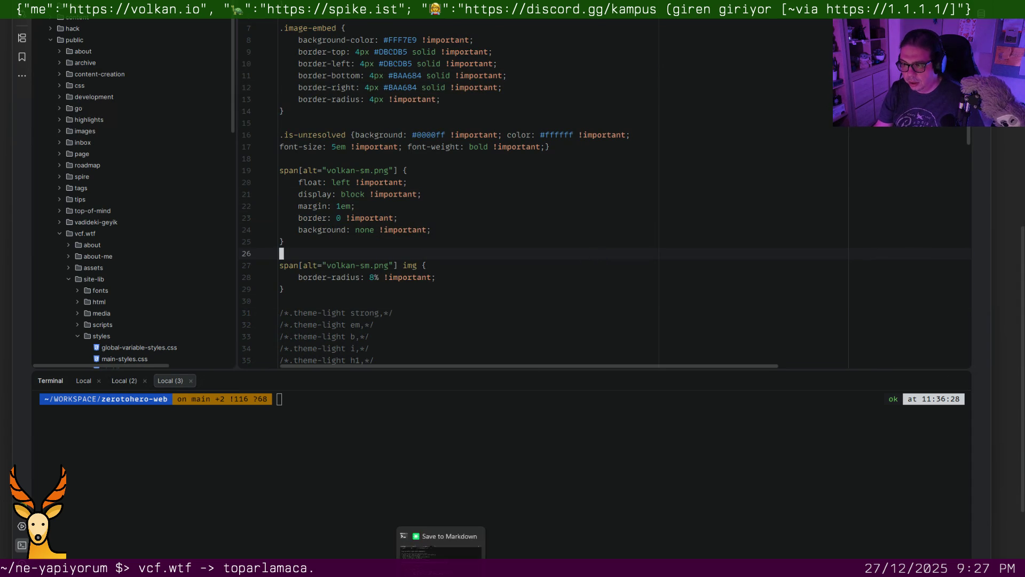
click(441, 549)
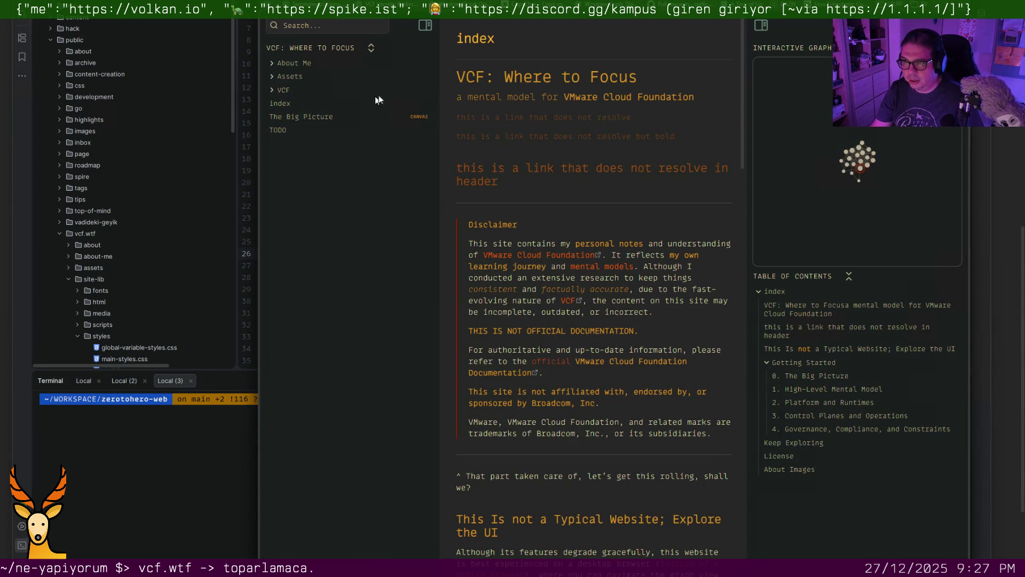
Inspect the VCF site page in Edge DevTools, move the tools window aside and return to the IDE stylesheet
key(ctrl+t)
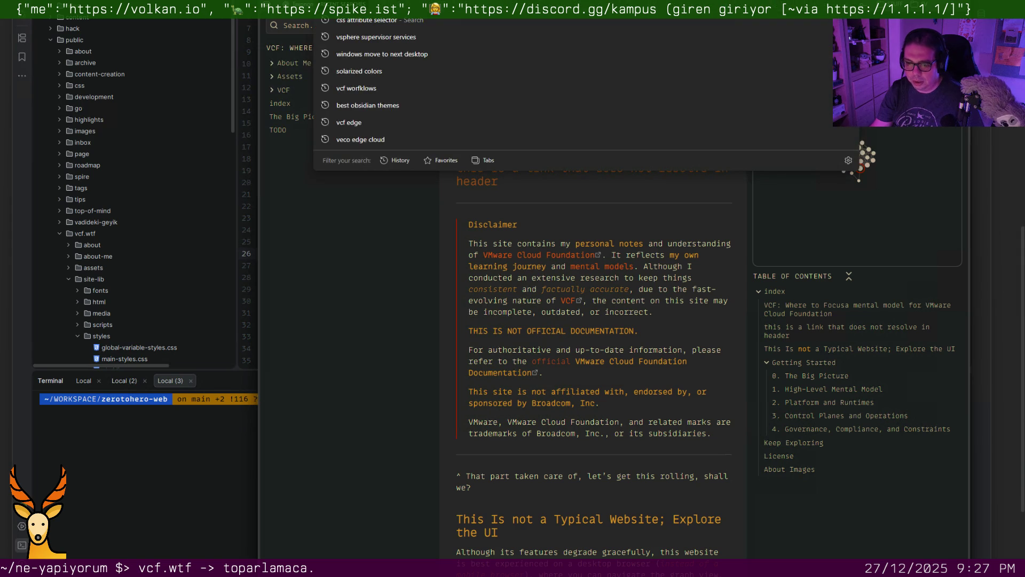
click(446, 332)
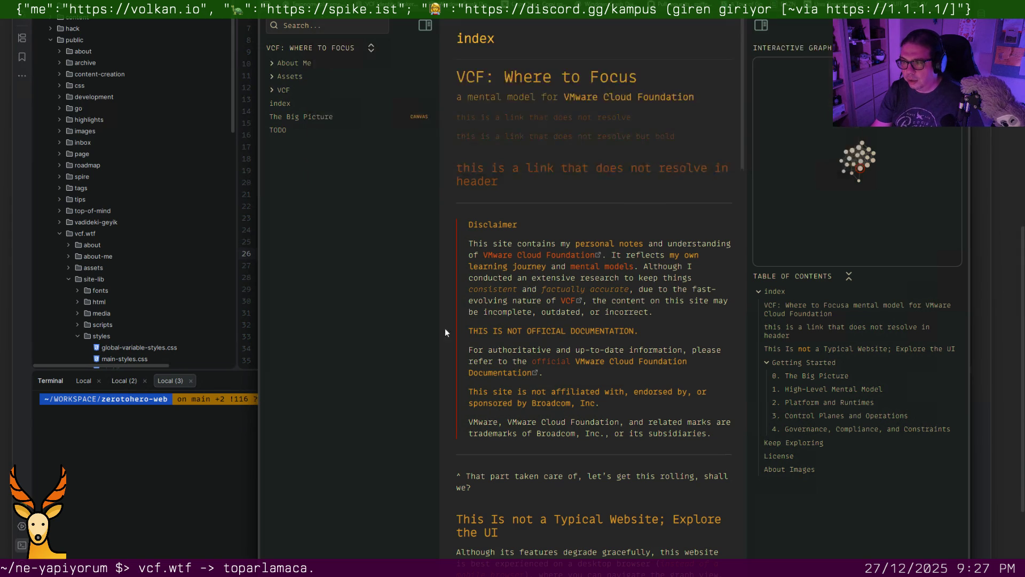
right_click(534, 266)
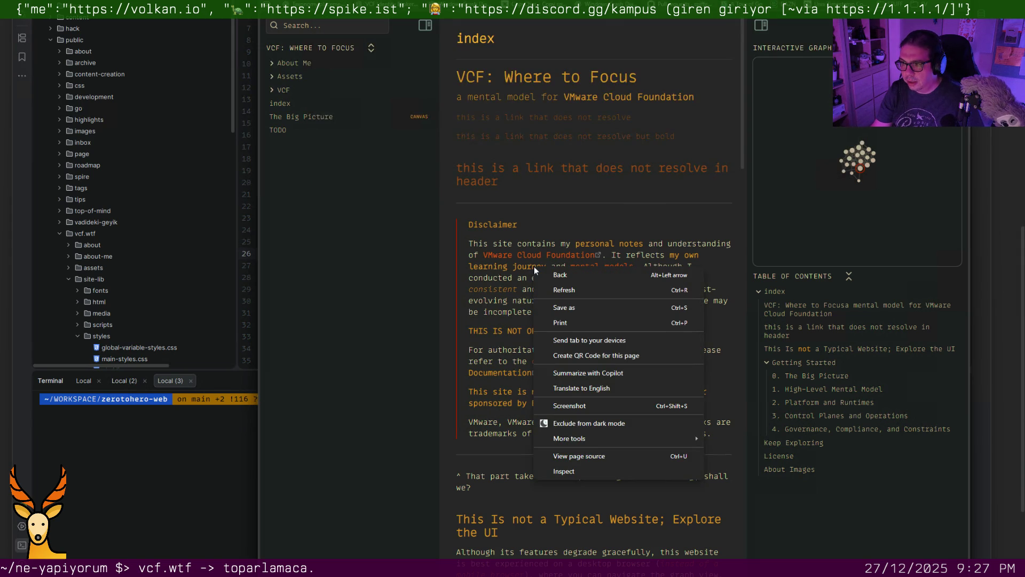
click(582, 471)
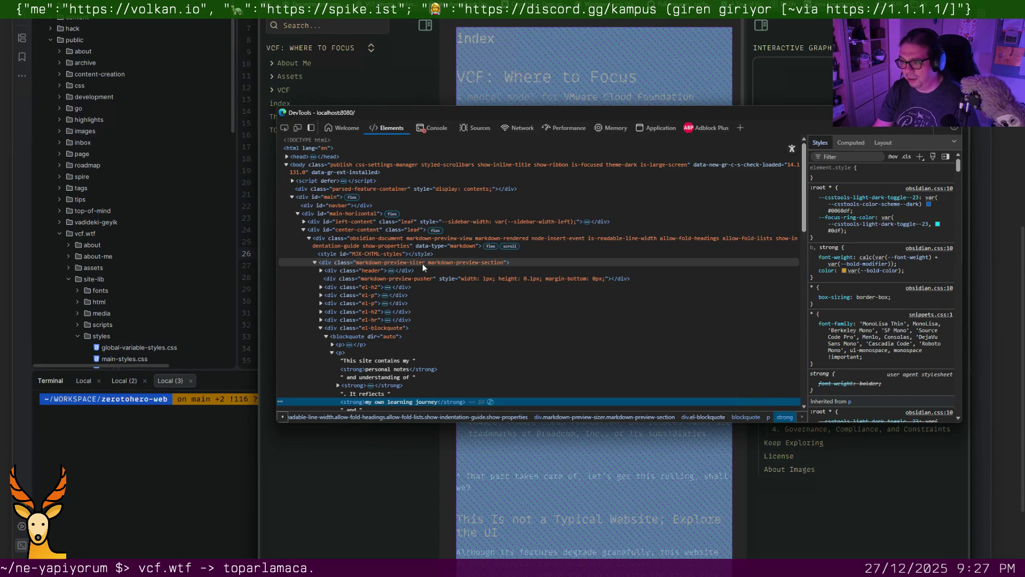
drag(447, 110, 1021, 112)
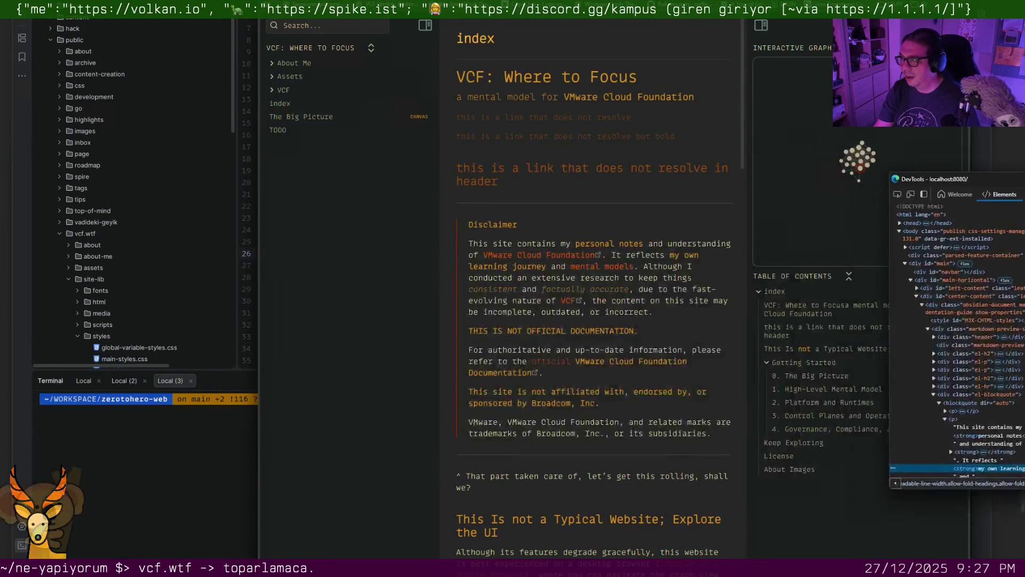
click(241, 432)
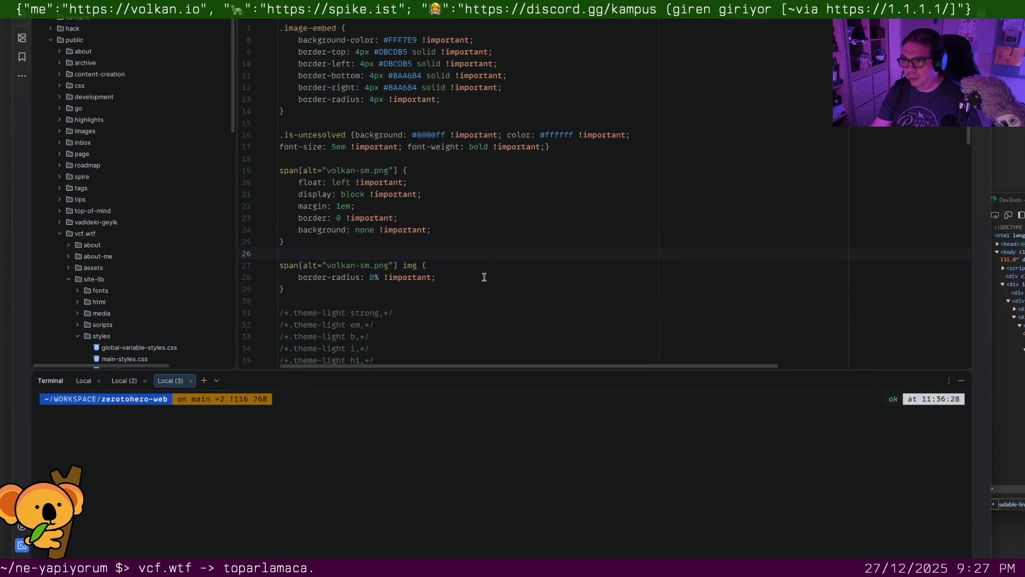
scroll(484, 276, up, 1)
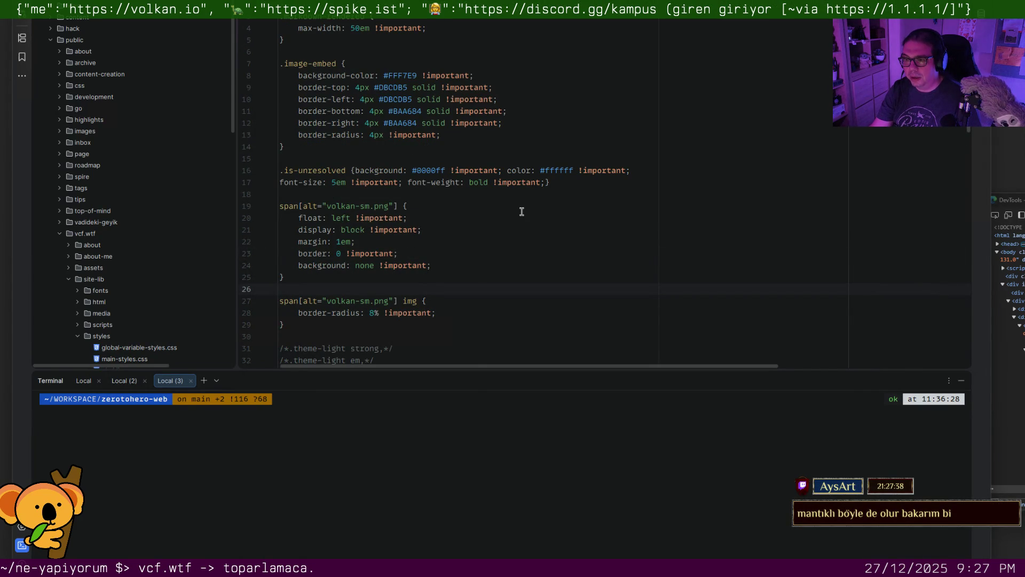
scroll(521, 211, down, 2)
scroll(522, 212, down, 4)
scroll(521, 211, down, 1)
scroll(521, 212, down, 5)
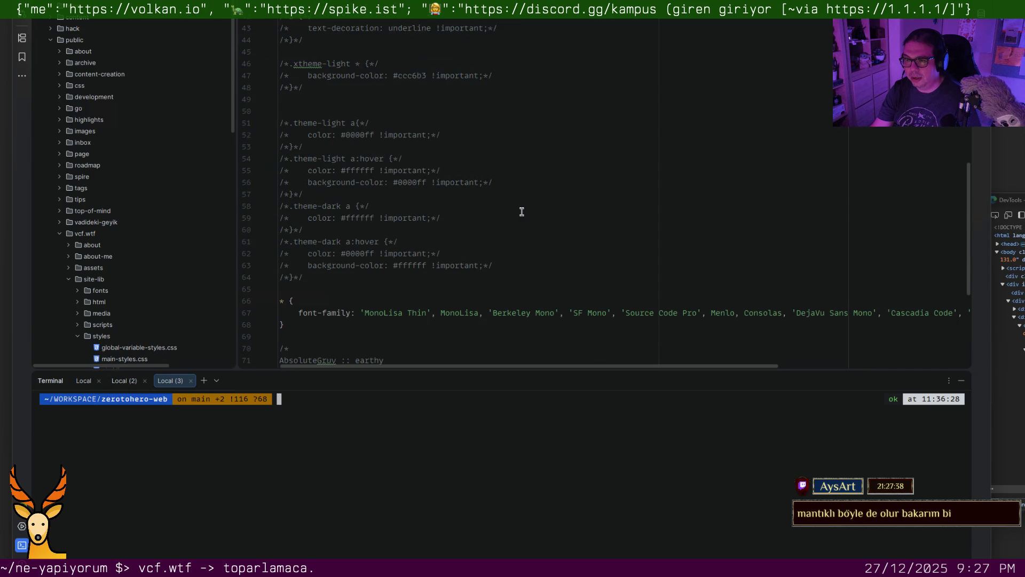
scroll(521, 212, down, 4)
Highlight the universal font-family rule and its font list up to SF Mono in the custom CSS
click(281, 181)
drag(279, 173, 276, 160)
click(439, 209)
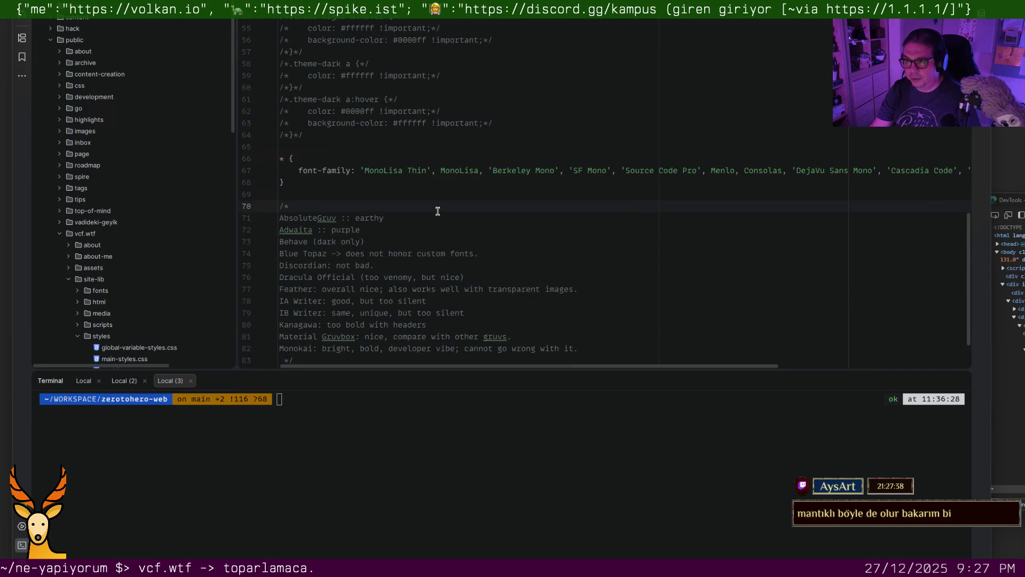
scroll(438, 210, down, 1)
drag(361, 134, 550, 134)
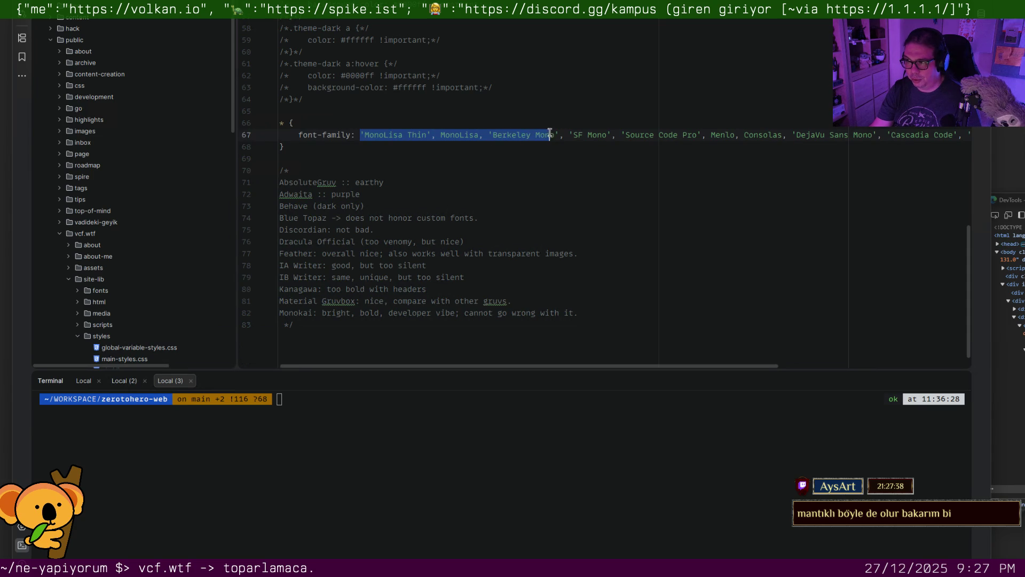
drag(550, 134, 627, 135)
scroll(627, 134, right, 2)
scroll(627, 135, right, 1)
scroll(627, 134, right, 1)
scroll(629, 134, right, 1)
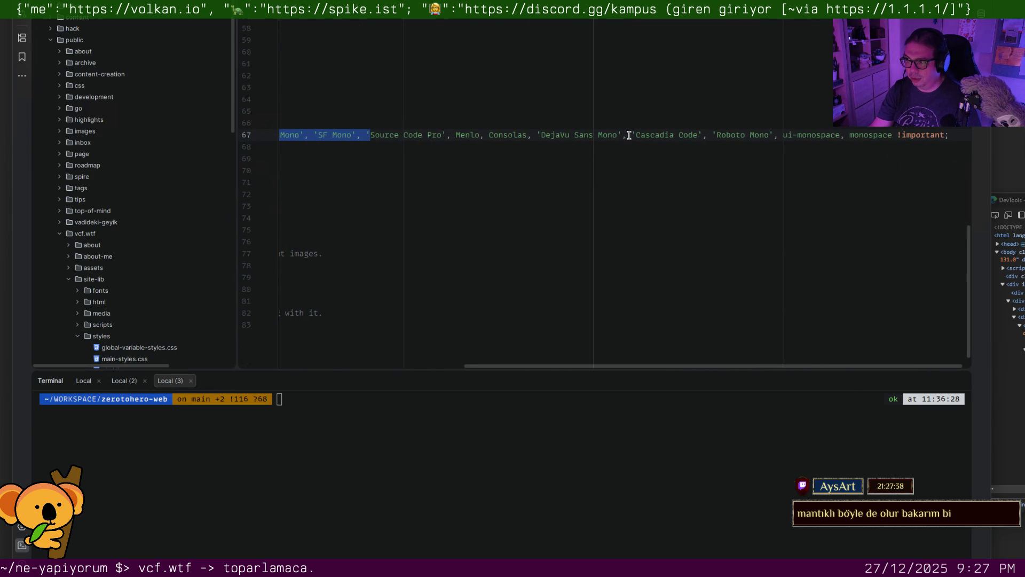
click(599, 183)
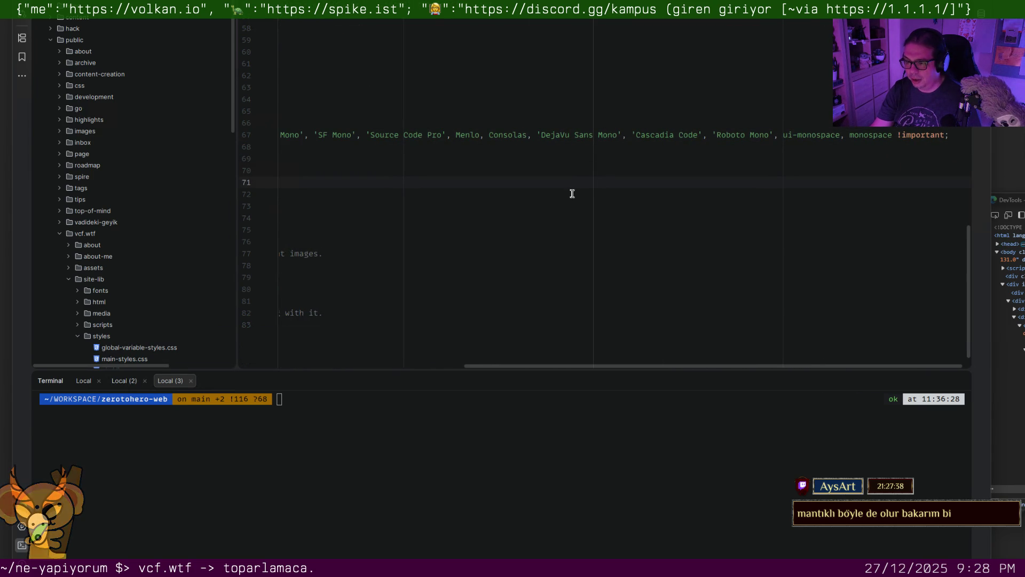
scroll(571, 194, up, 2)
scroll(569, 195, up, 2)
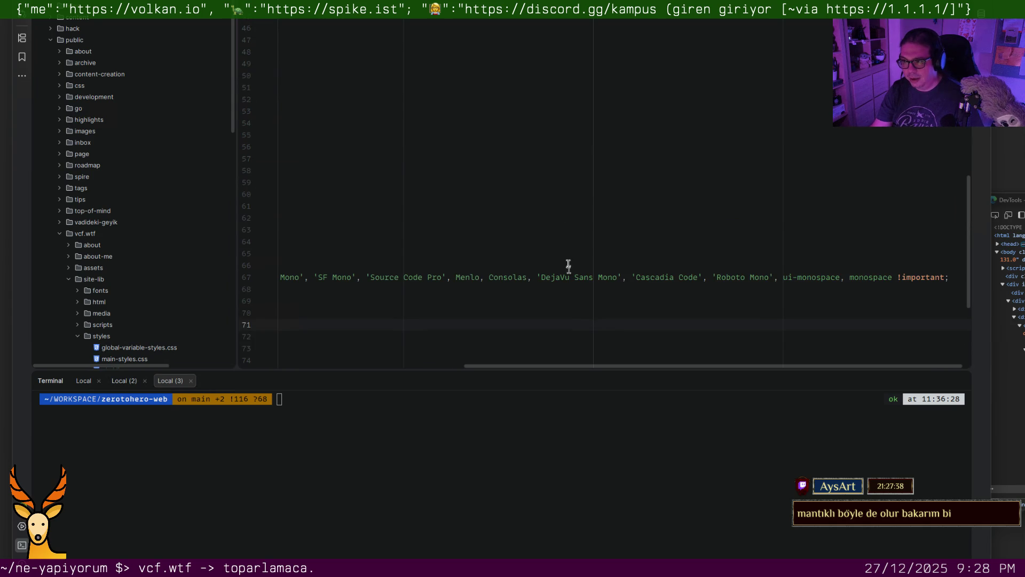
drag(587, 368, 402, 368)
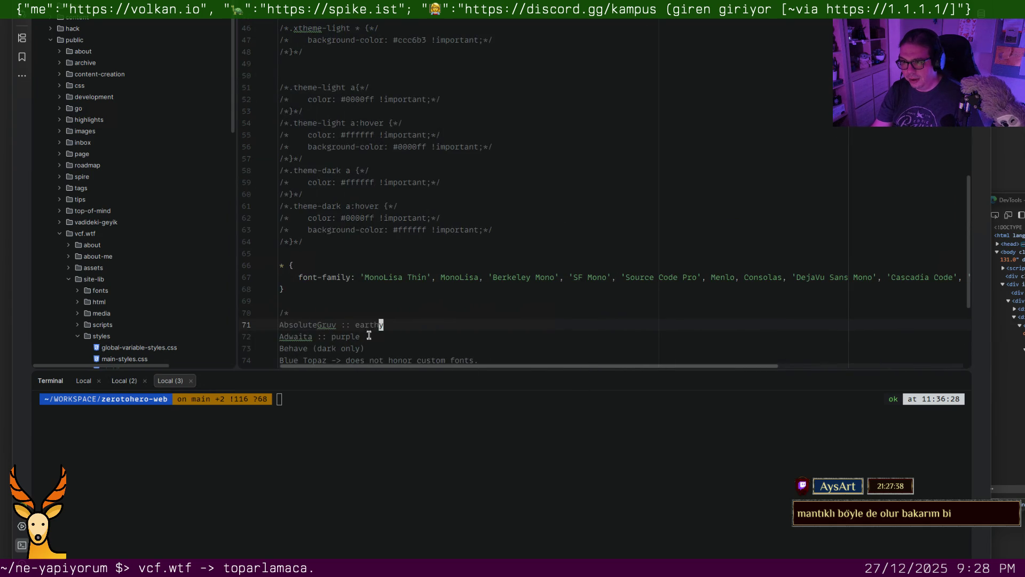
scroll(408, 268, up, 2)
scroll(408, 268, up, 3)
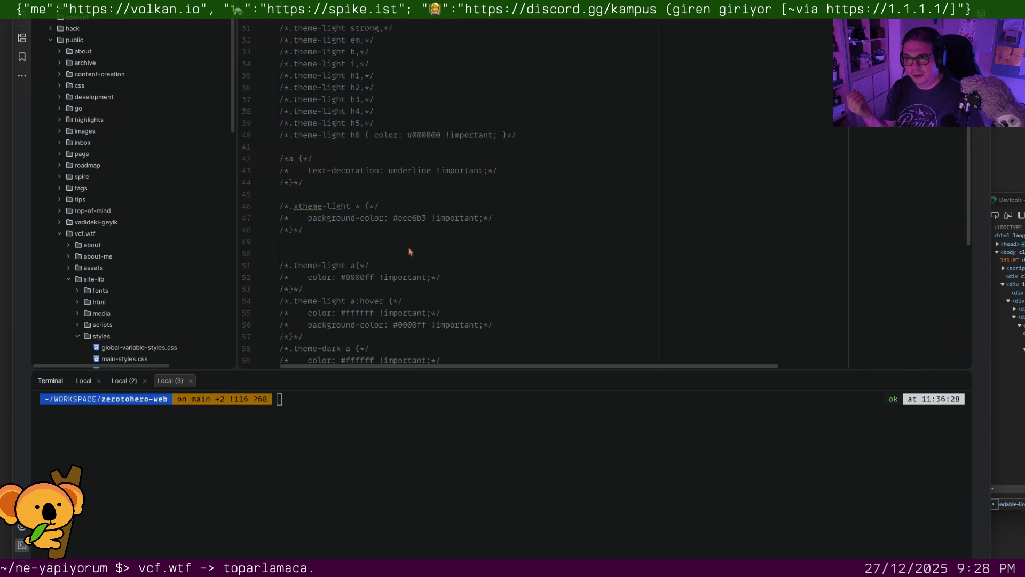
scroll(423, 212, up, 3)
scroll(423, 213, up, 6)
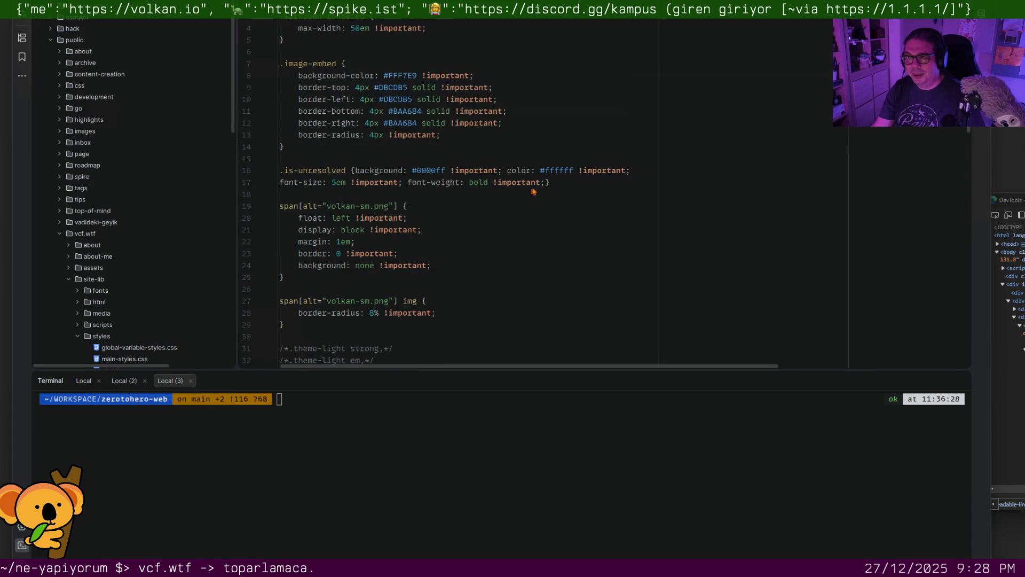
Highlight the .is-unresolved link rule, then switch back to the Obsidian vault
drag(561, 187, 255, 173)
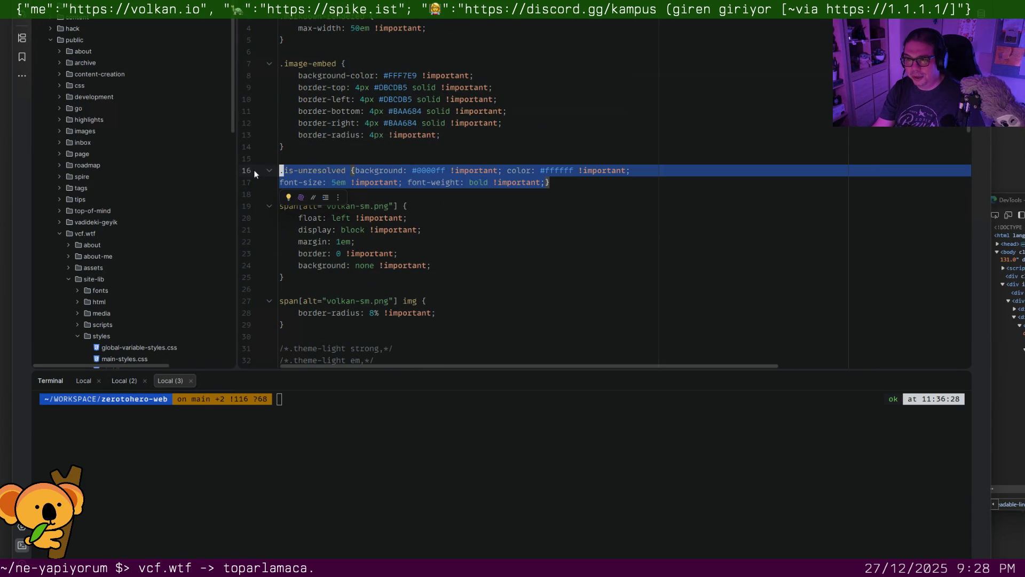
click(525, 280)
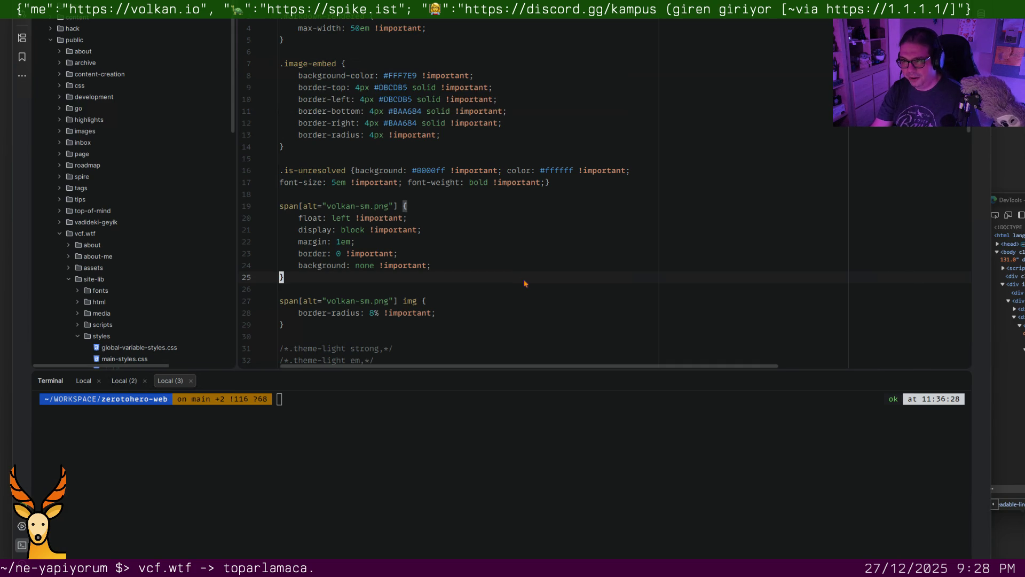
key(super+Tab)
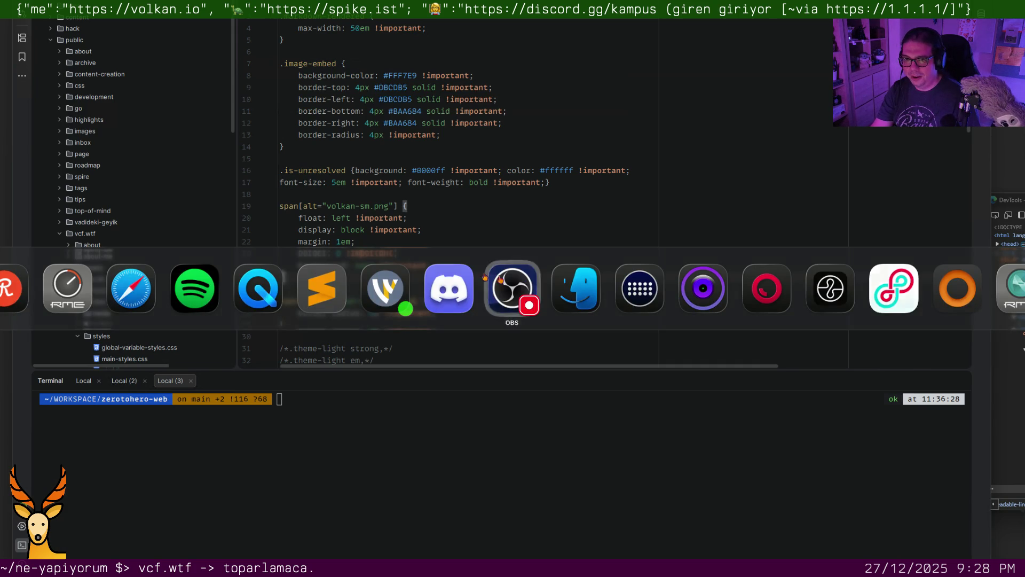
key(Escape)
key(alt+Tab)
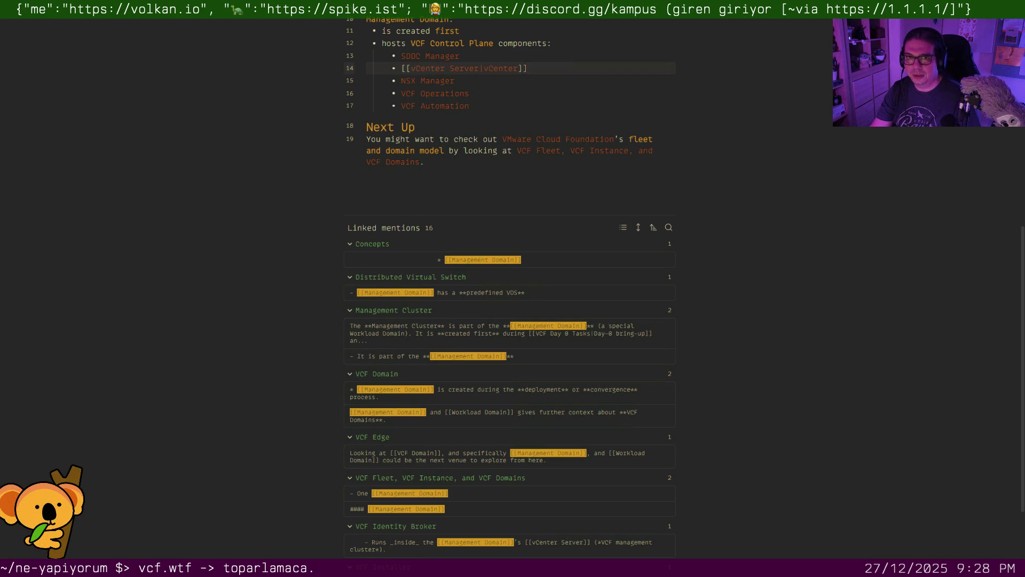
Add a first line '#architecture #lifecycle' to the Workload Domain note and move to the VLAN note
key(alt+Tab)
key(alt+Tab)
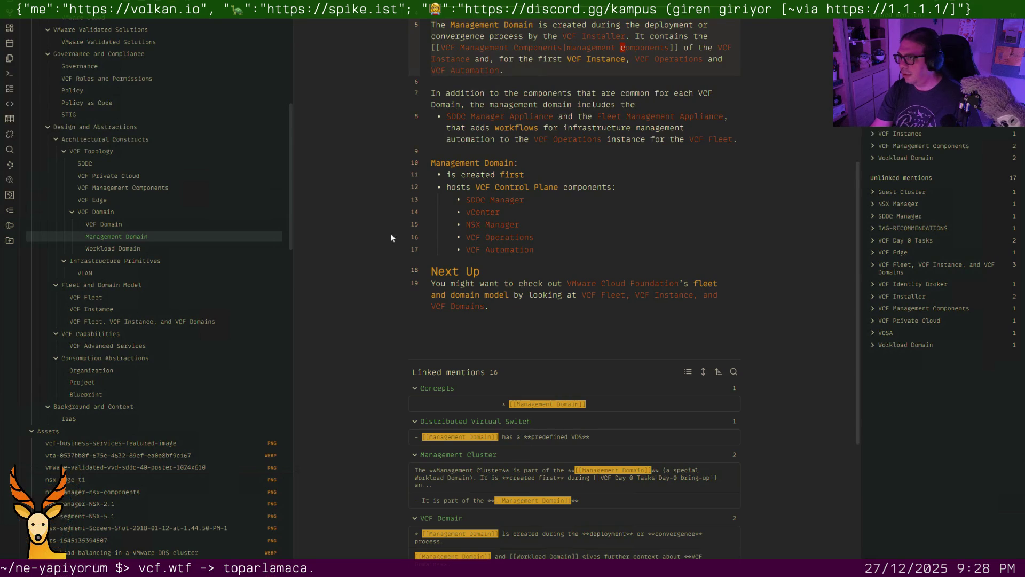
scroll(524, 214, up, 5)
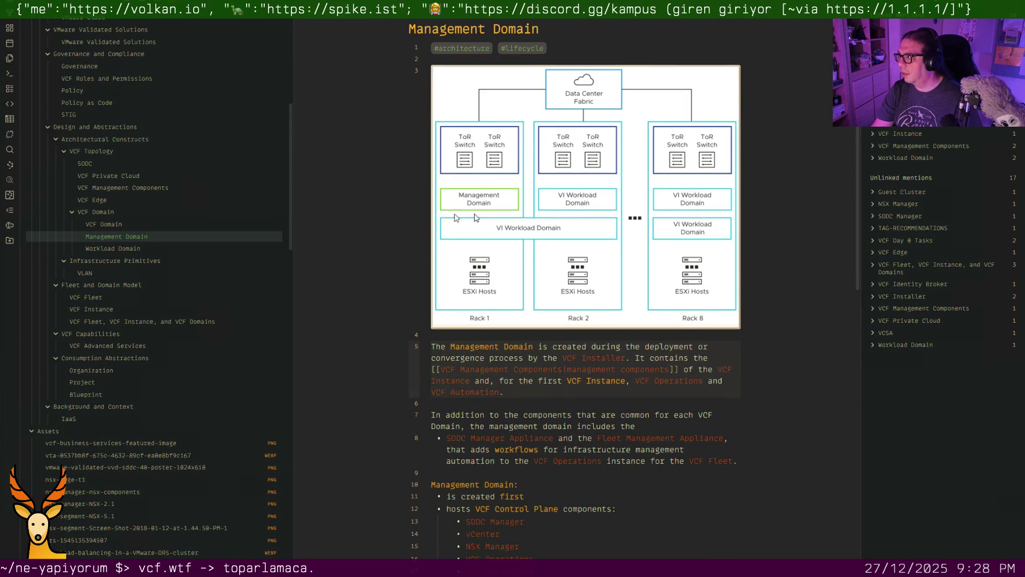
click(136, 246)
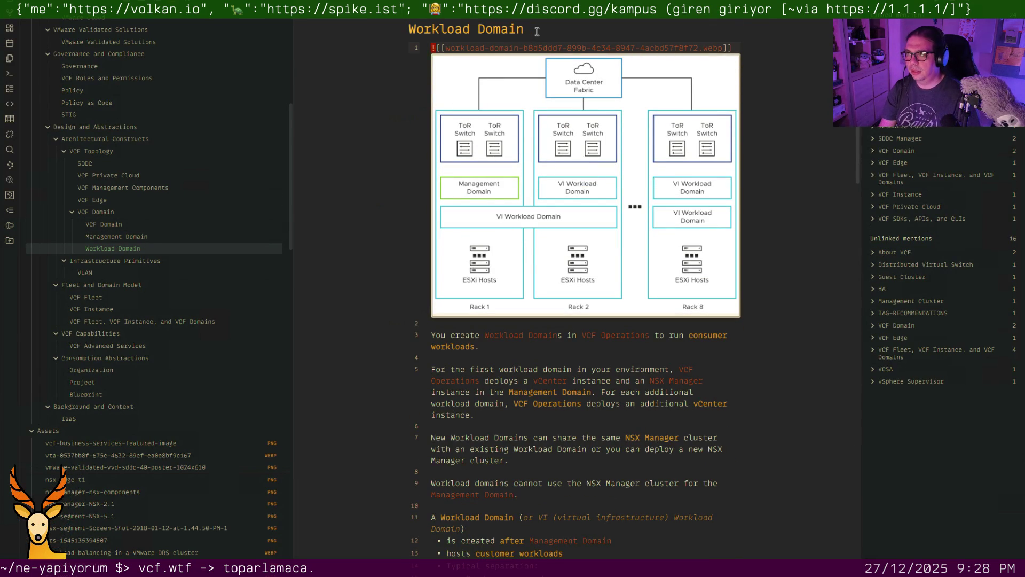
key(Return)
text(#architecture )
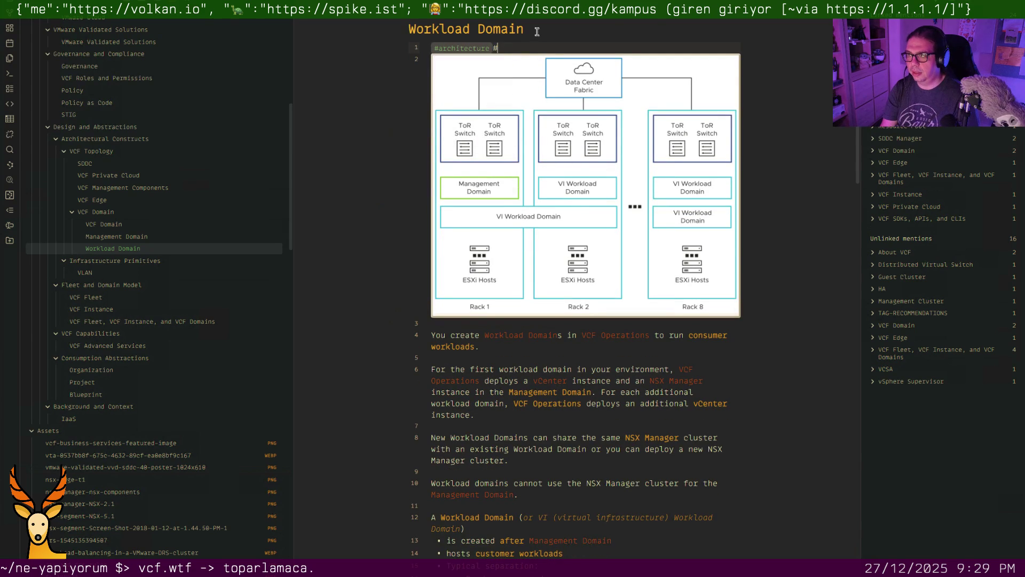
text(#lifecycle)
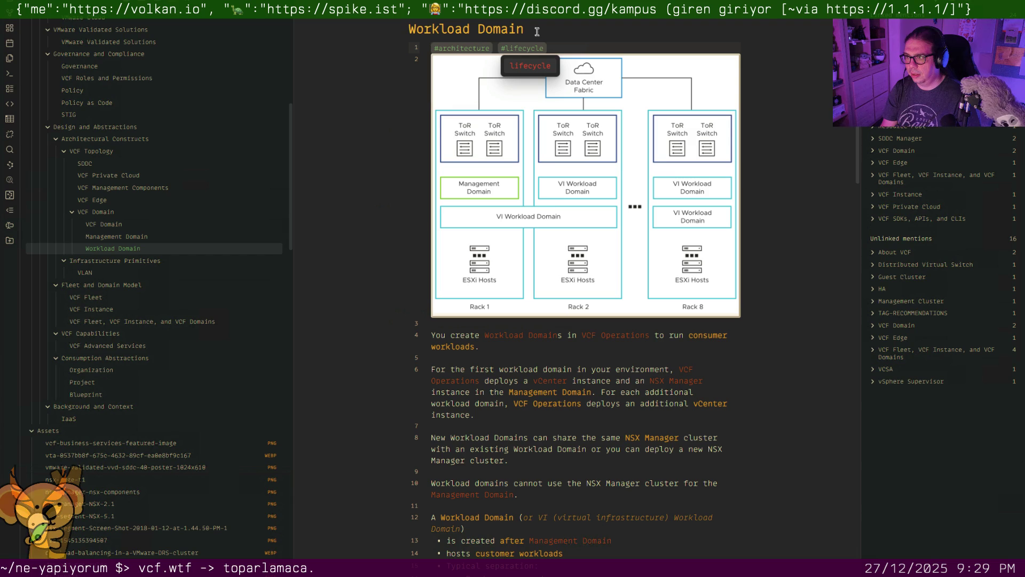
key(Return)
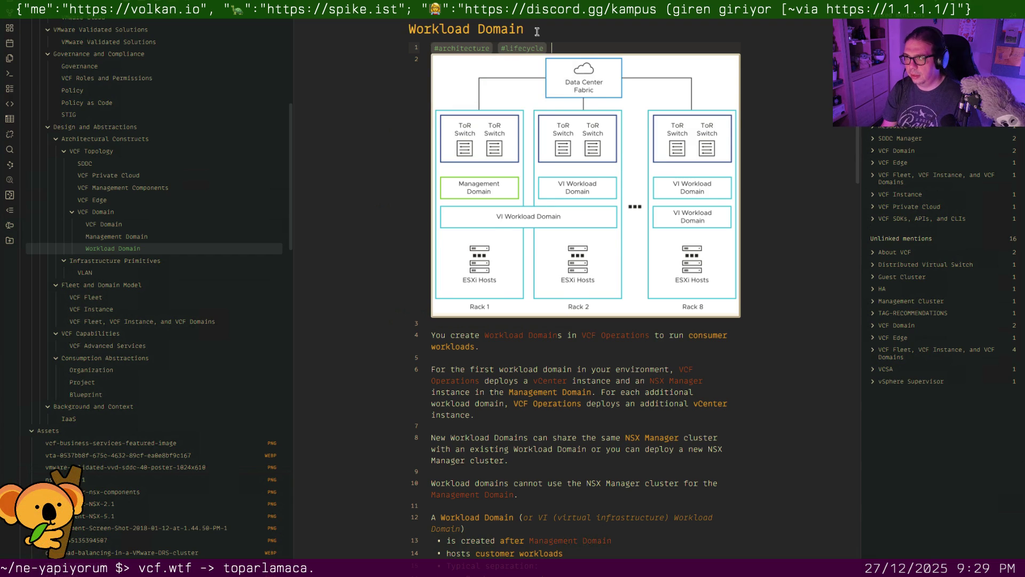
key(Return)
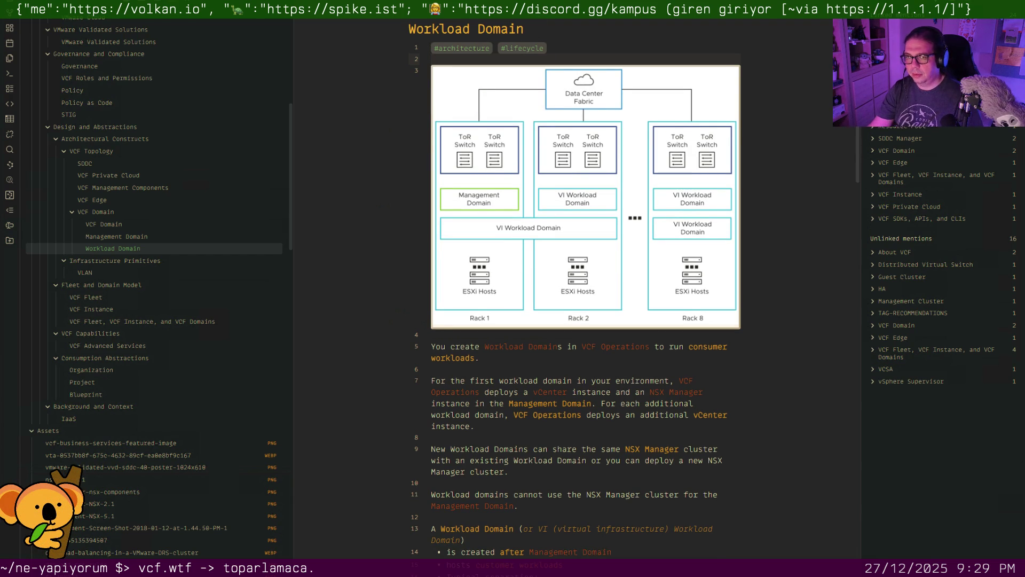
click(87, 272)
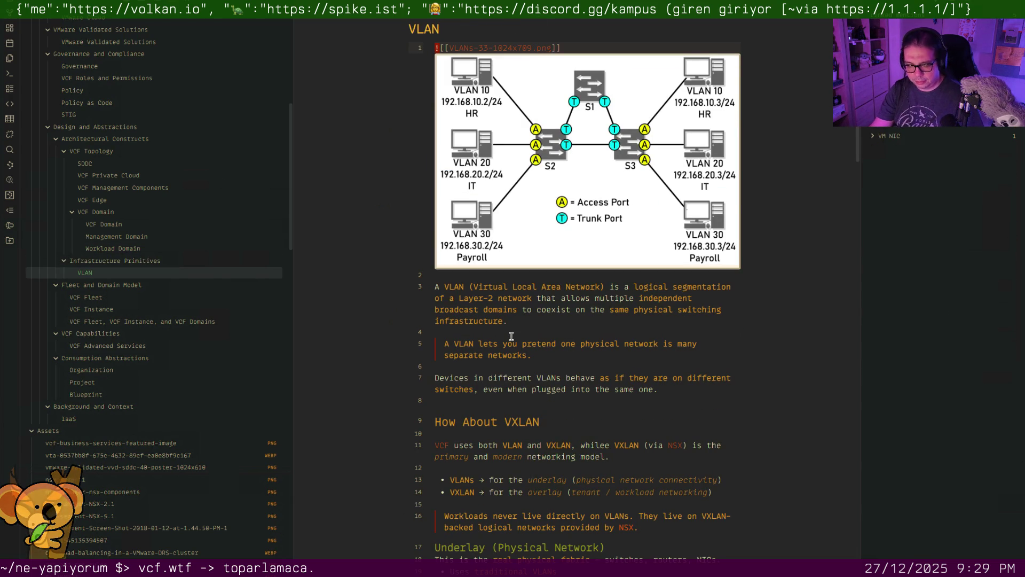
Place the caret in the VLAN note body before switching to the mixer and stream controls
key(alt+Tab)
key(alt+Tab)
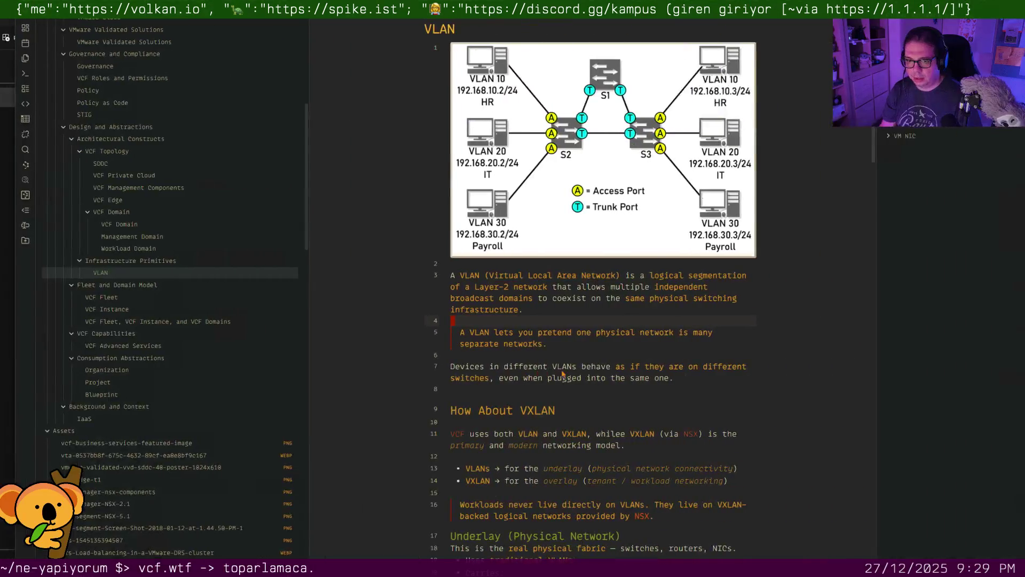
click(512, 333)
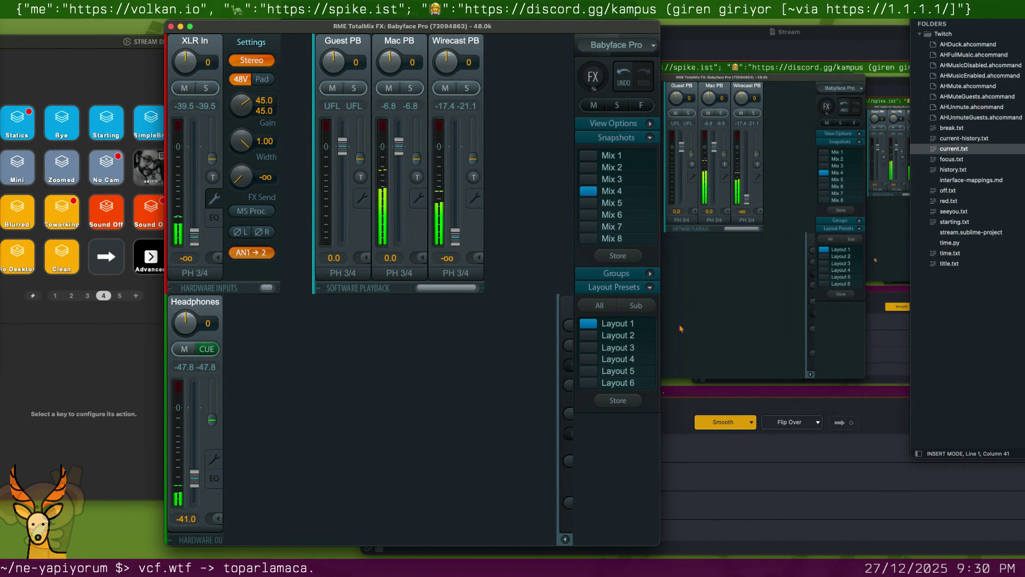
Shrink the Wirecast stream window off-screen and move the TotalMix mixer aside
click(736, 34)
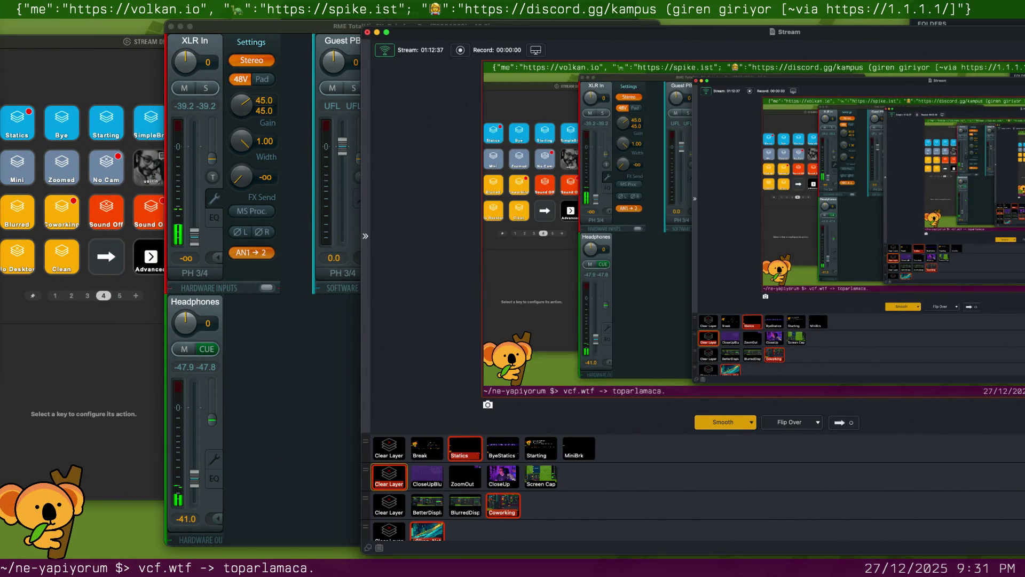
drag(600, 31, 599, 264)
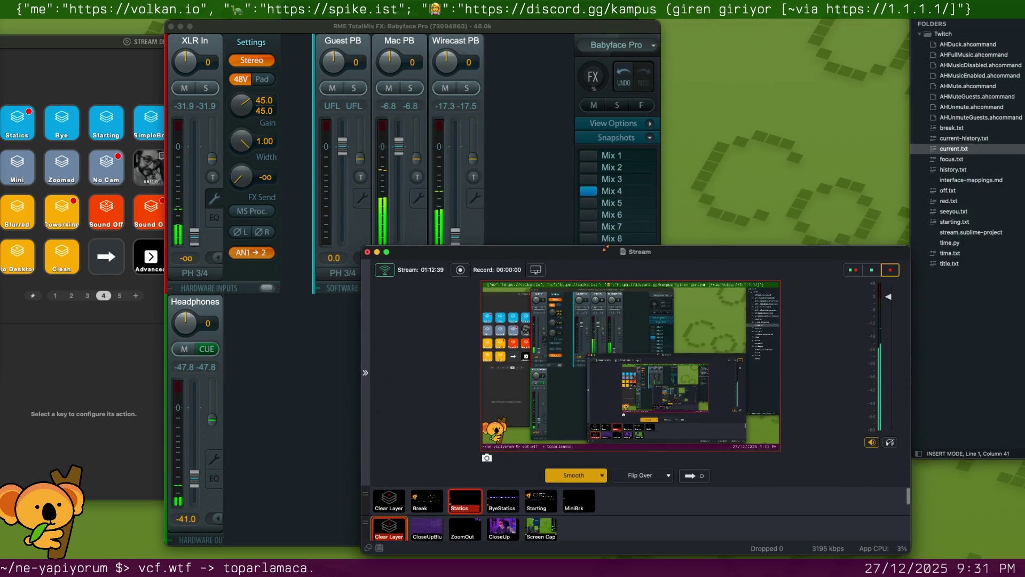
drag(600, 265, 1024, 241)
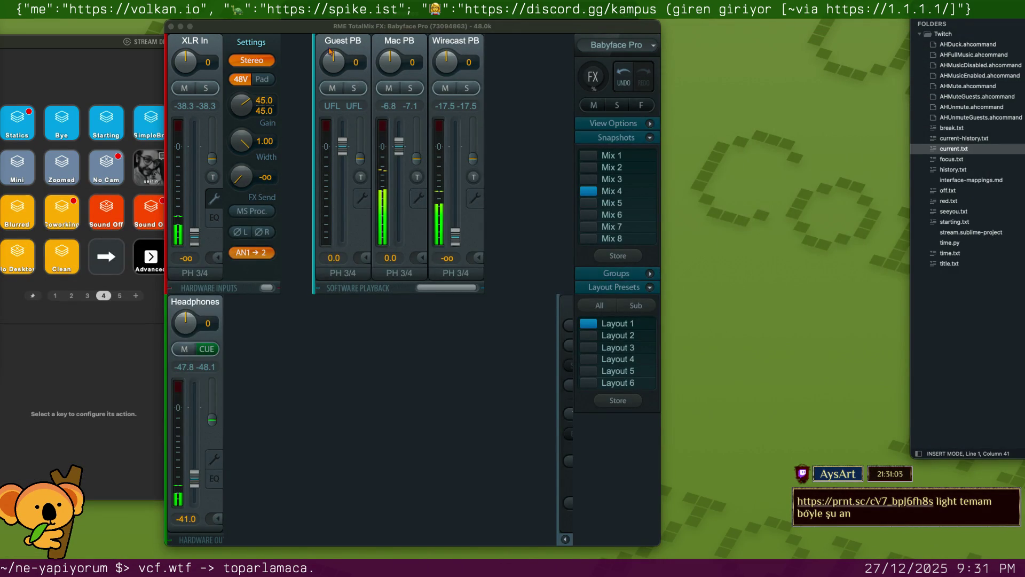
drag(349, 30, 544, 73)
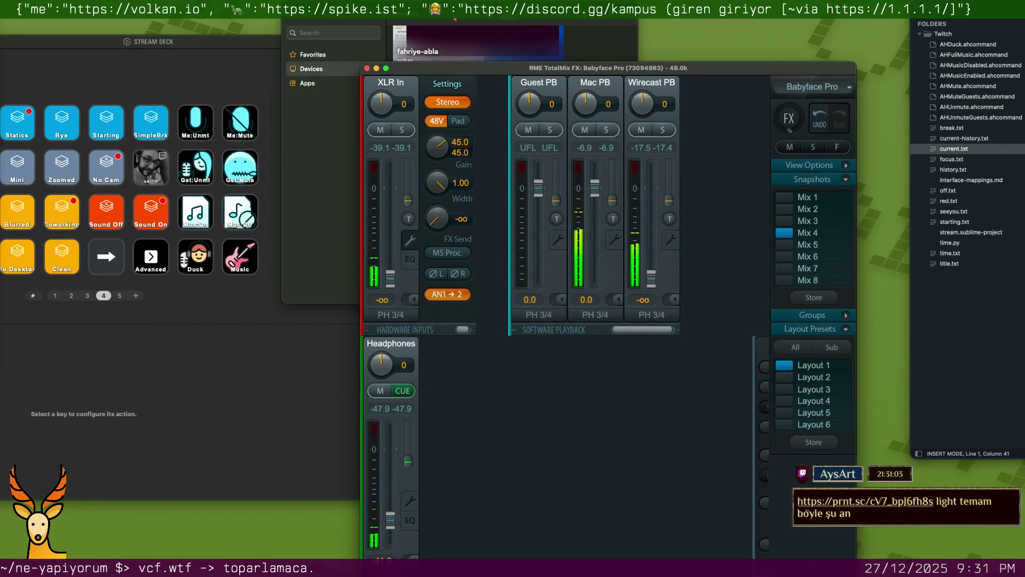
Connect to the hades remote desktop from Windows App, then return to the local desktop and shared screenshot
click(474, 27)
scroll(474, 108, up, 3)
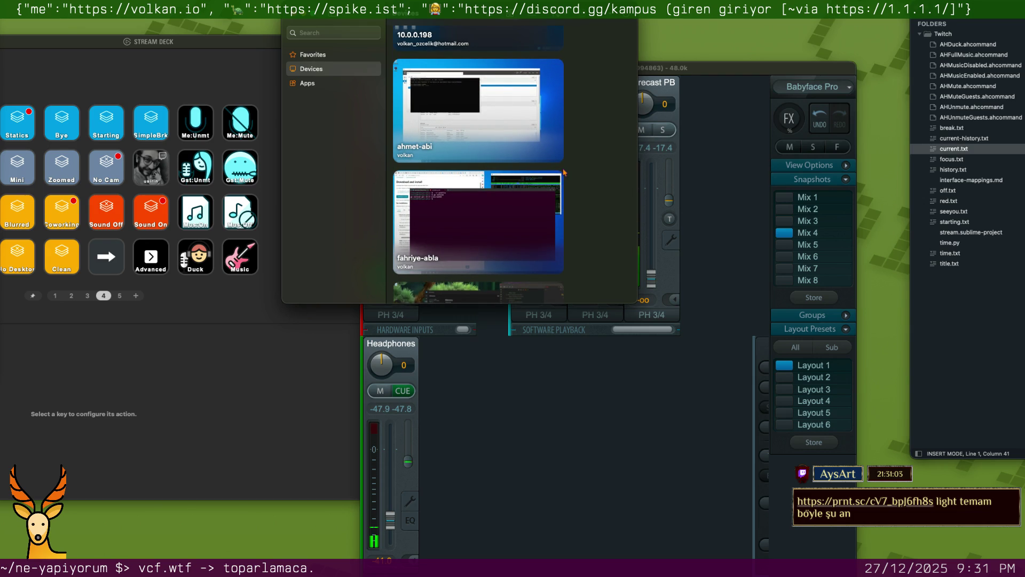
scroll(564, 172, down, 3)
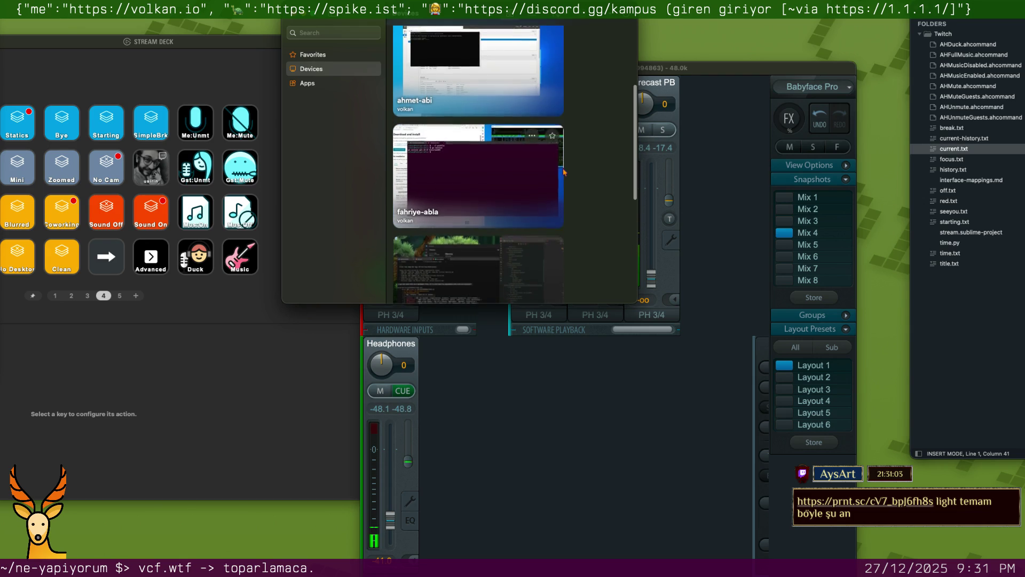
scroll(564, 171, down, 2)
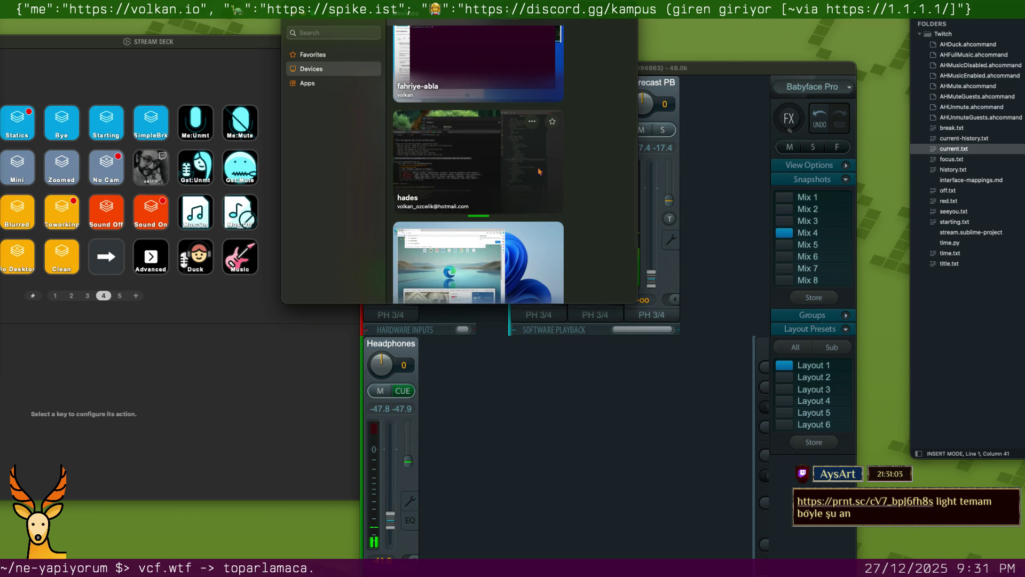
click(493, 165)
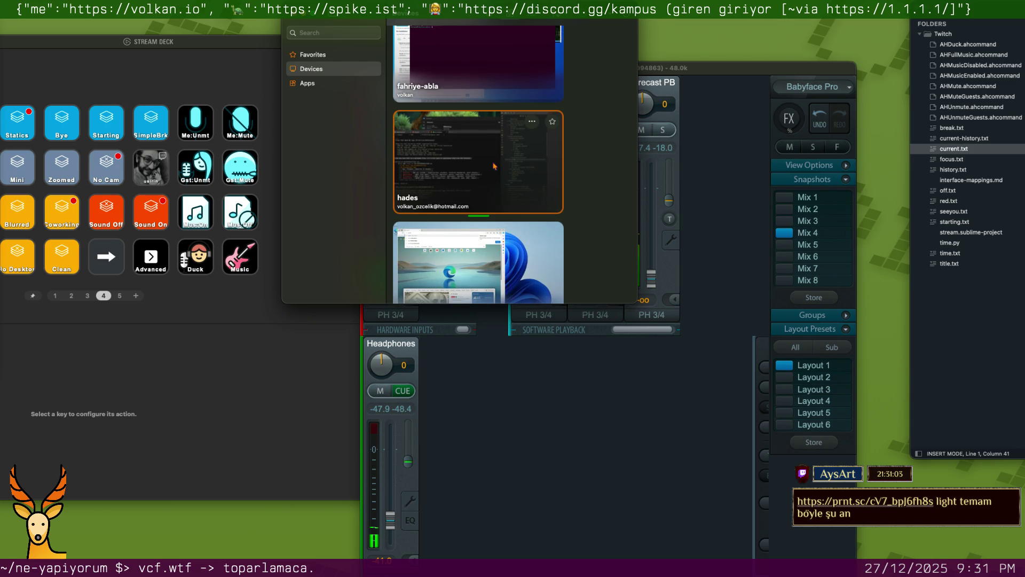
double_click(493, 166)
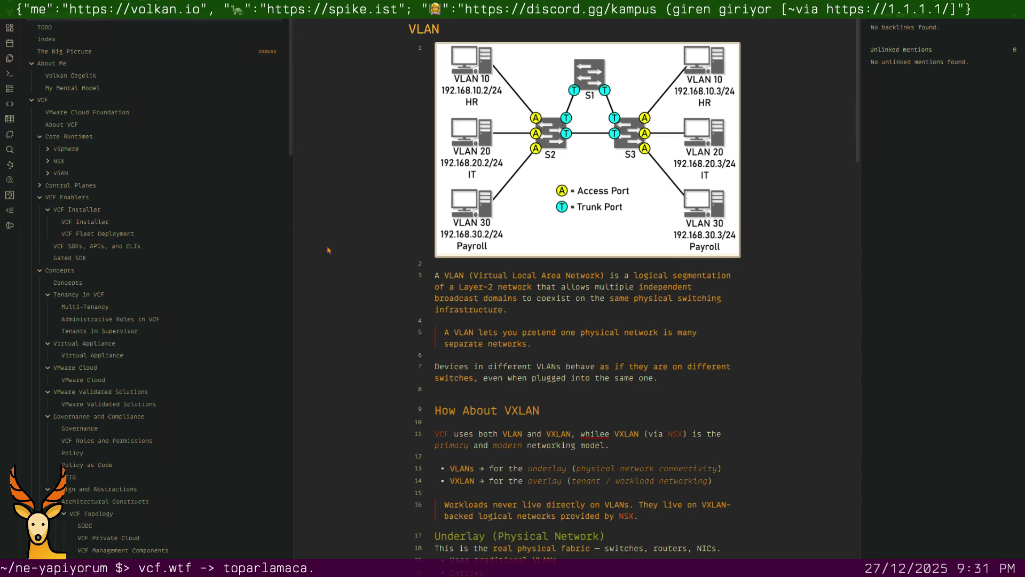
key(ctrl+Left)
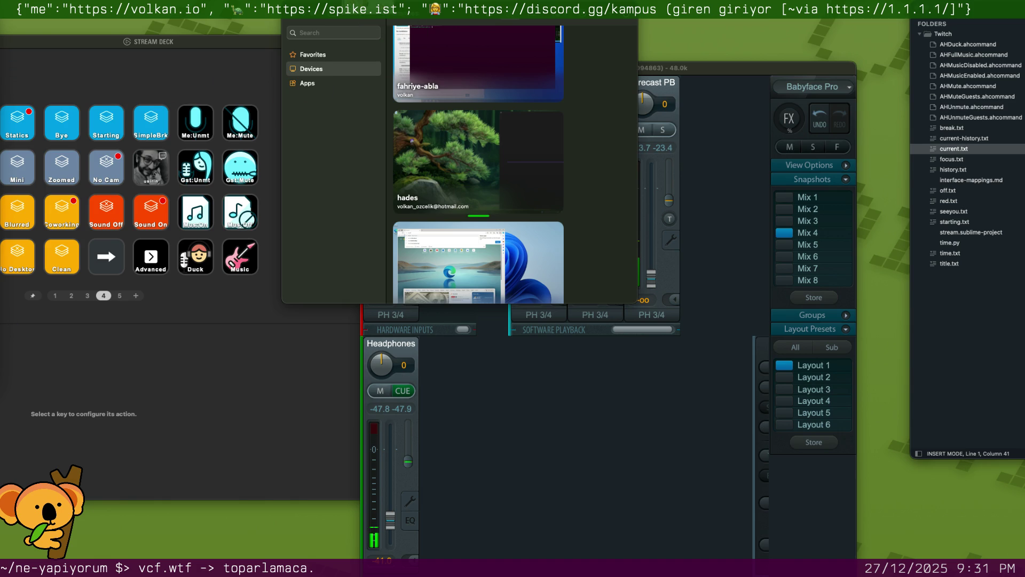
key(super+Tab)
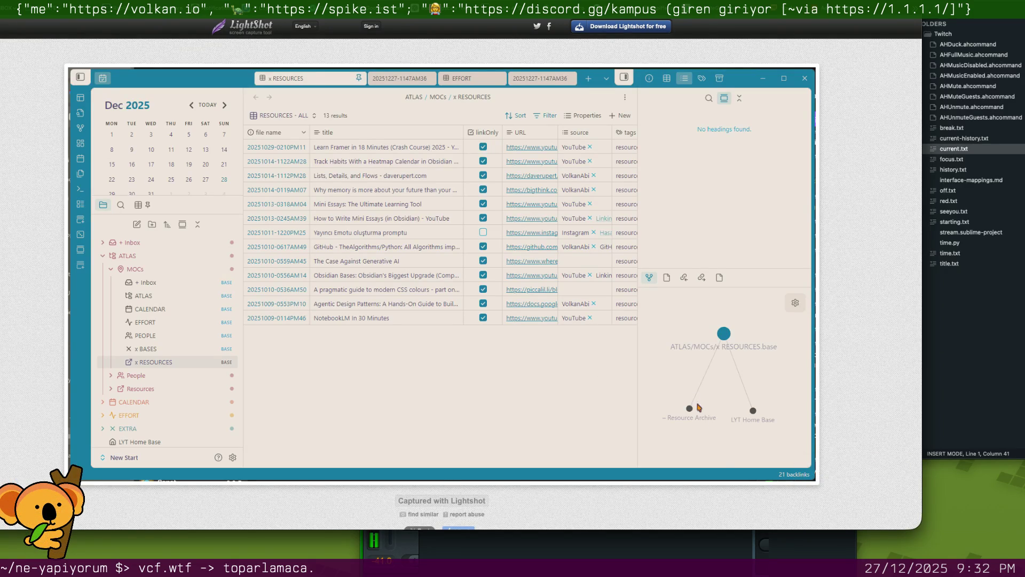
Shrink and hide the Safari screenshot page, close the devices window and return to the full-screen remote VLAN note
mouse_move(919, 529)
mouse_down()
mouse_move(616, 428)
mouse_move(478, 353)
mouse_move(506, 345)
mouse_up()
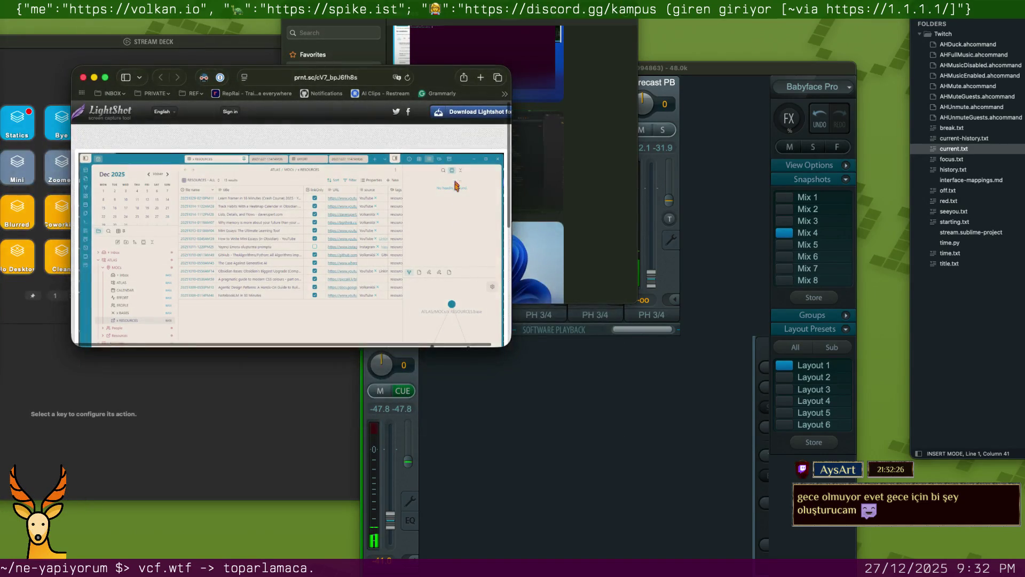
key(super+w)
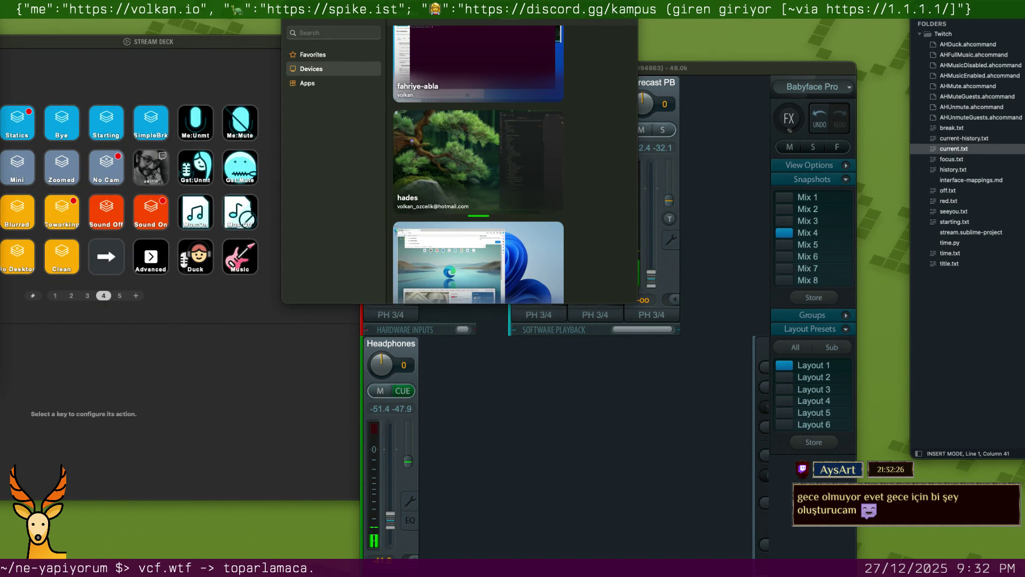
key(super+w)
key(ctrl+Right)
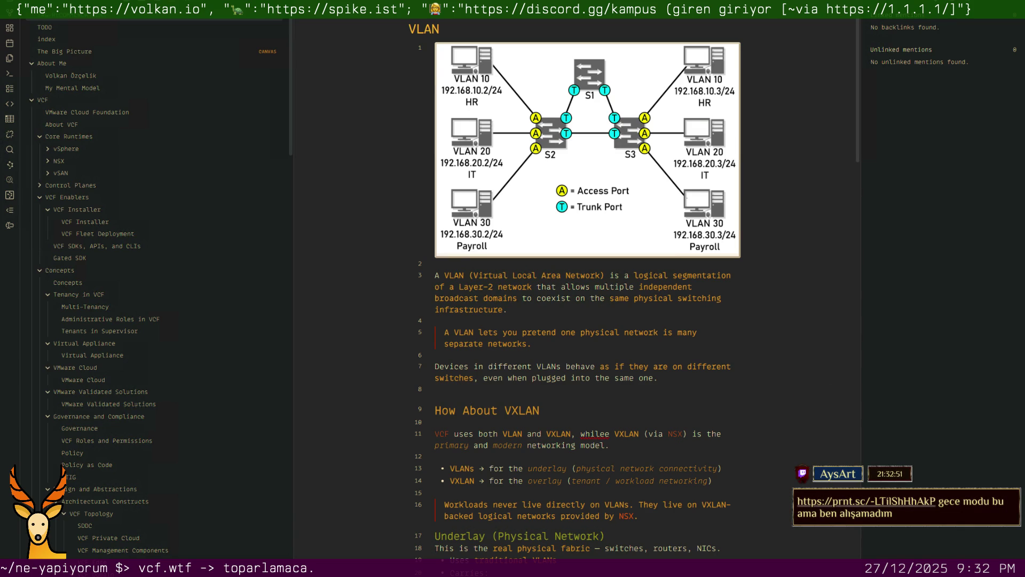
Jump via the quick switcher (vcf fleet) to the VCF Fleet, VCF Instance, and VCF Domains note
click(494, 296)
key(ctrl+o)
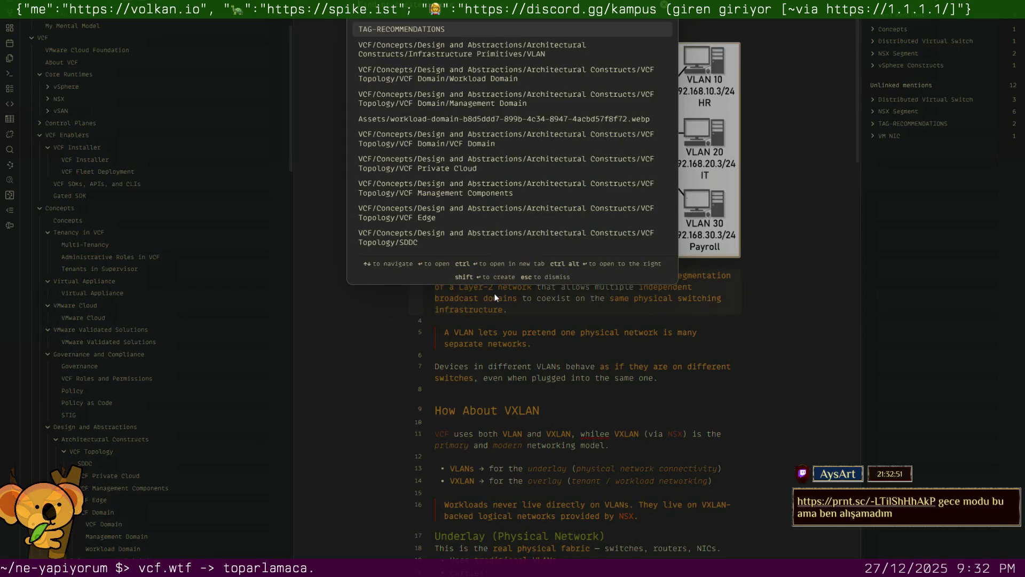
text(c)
key(BackSpace)
text(vcf fleet)
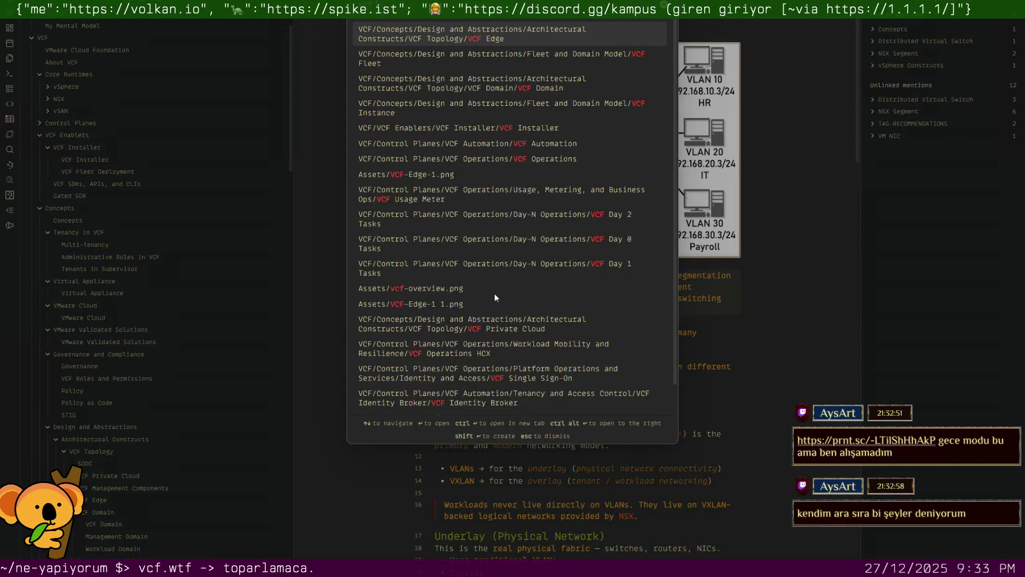
key(Return)
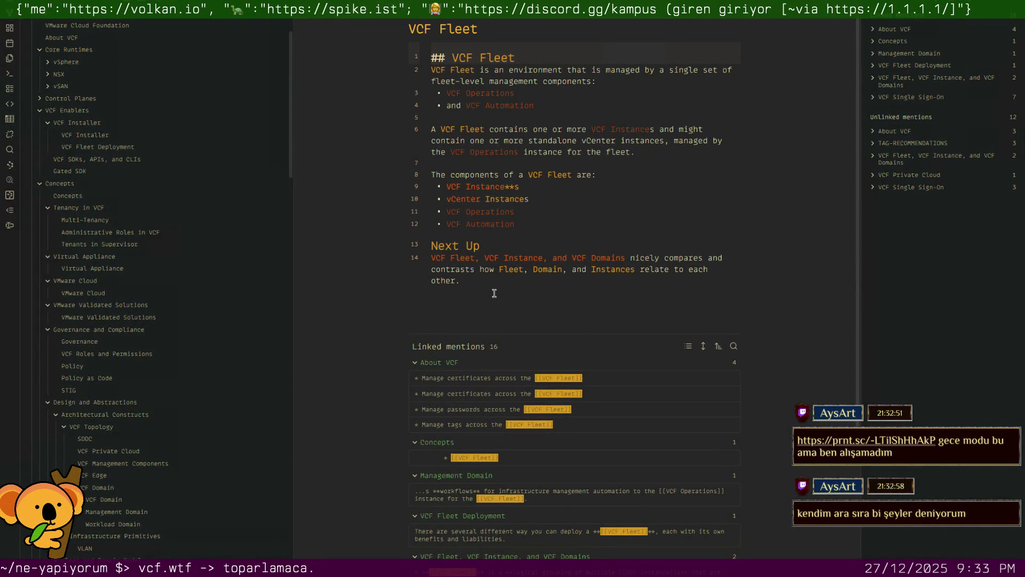
scroll(205, 342, down, 2)
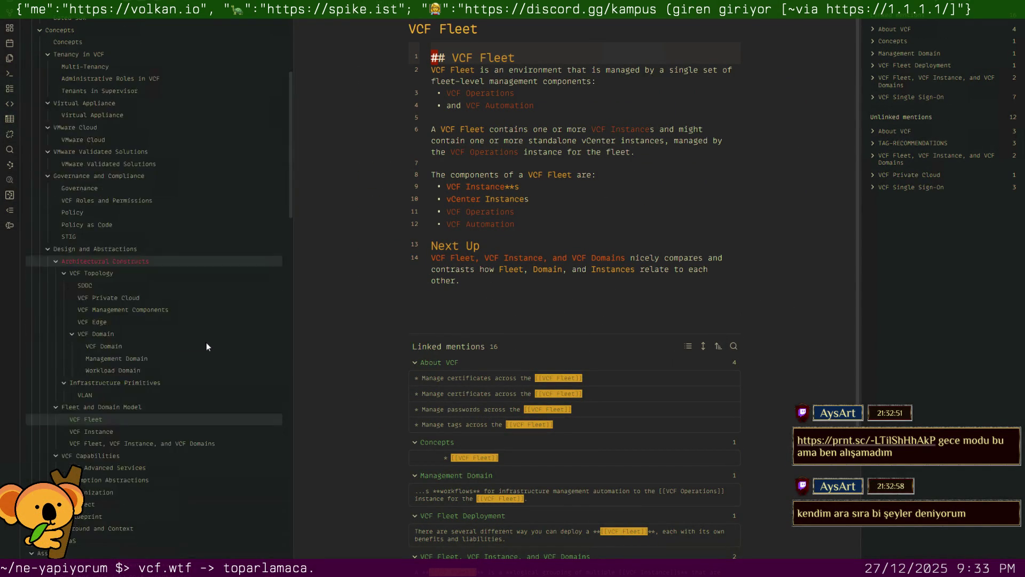
click(169, 444)
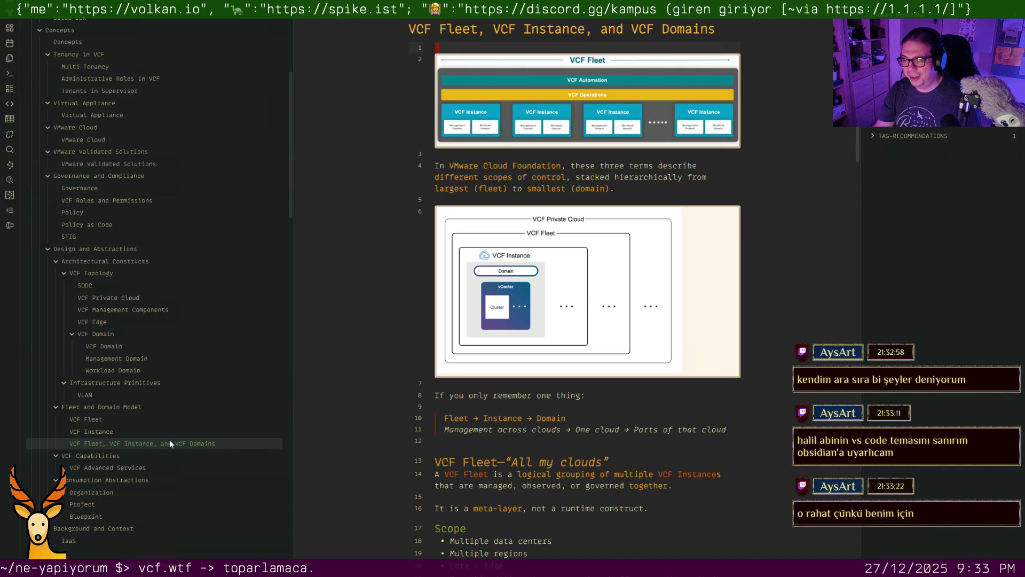
Place the caret at line 1 and end of line 4 of the fleet note before moving to GoLand
click(169, 442)
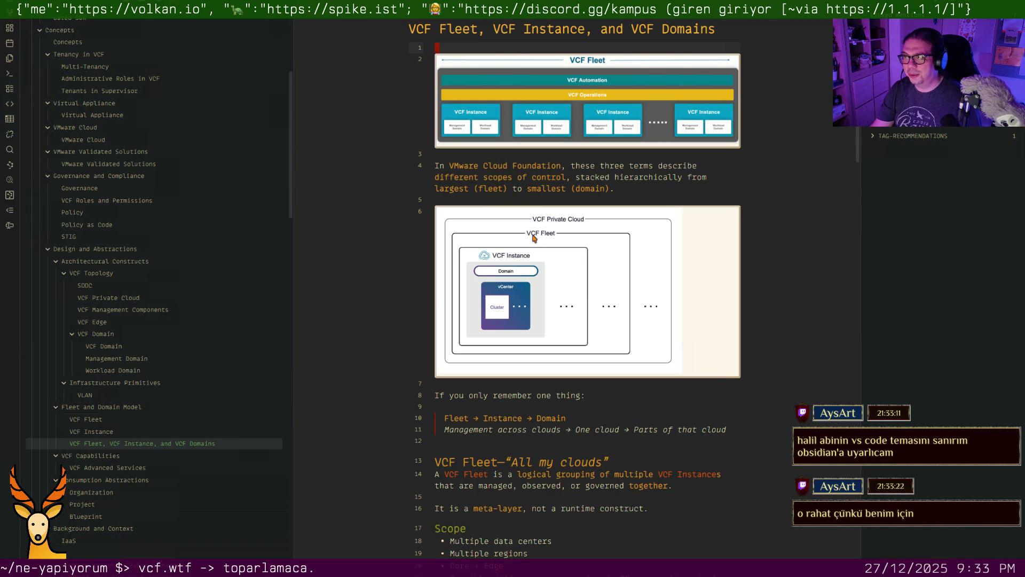
click(656, 186)
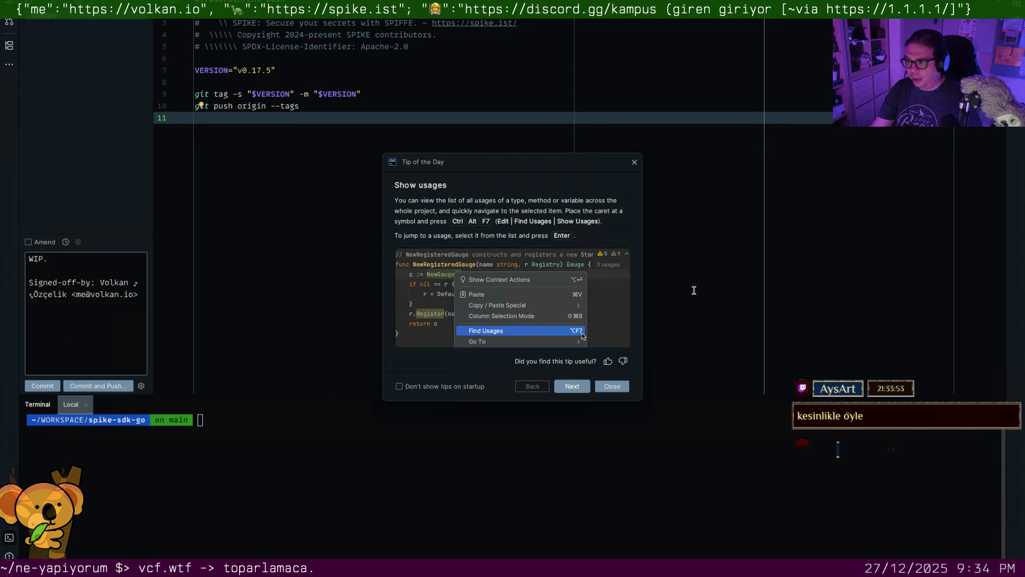
Dismiss GoLand's Tip of the Day and Settings and bring up the Quick Switch Theme list
click(634, 162)
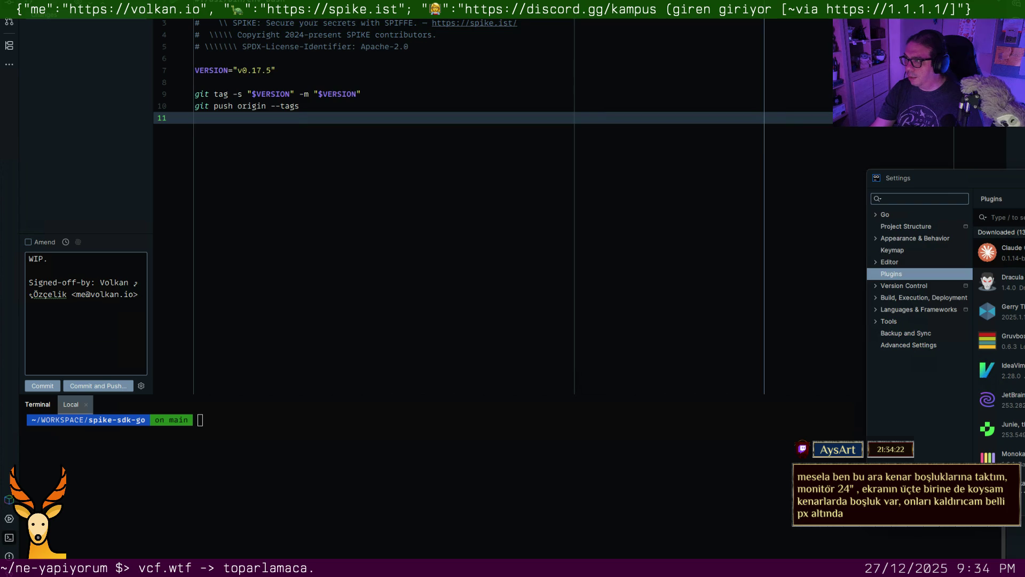
key(Escape)
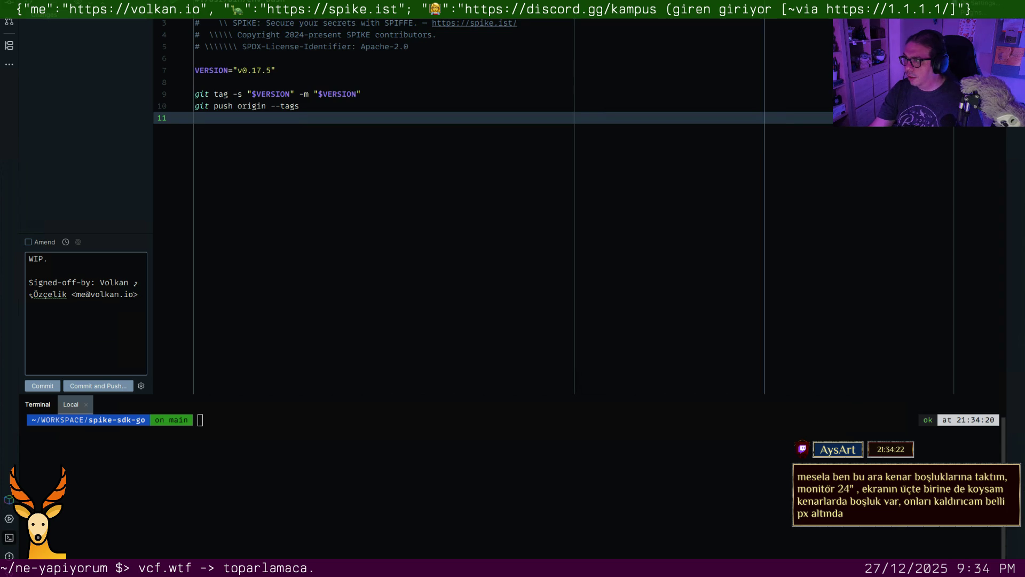
key(ctrl+grave)
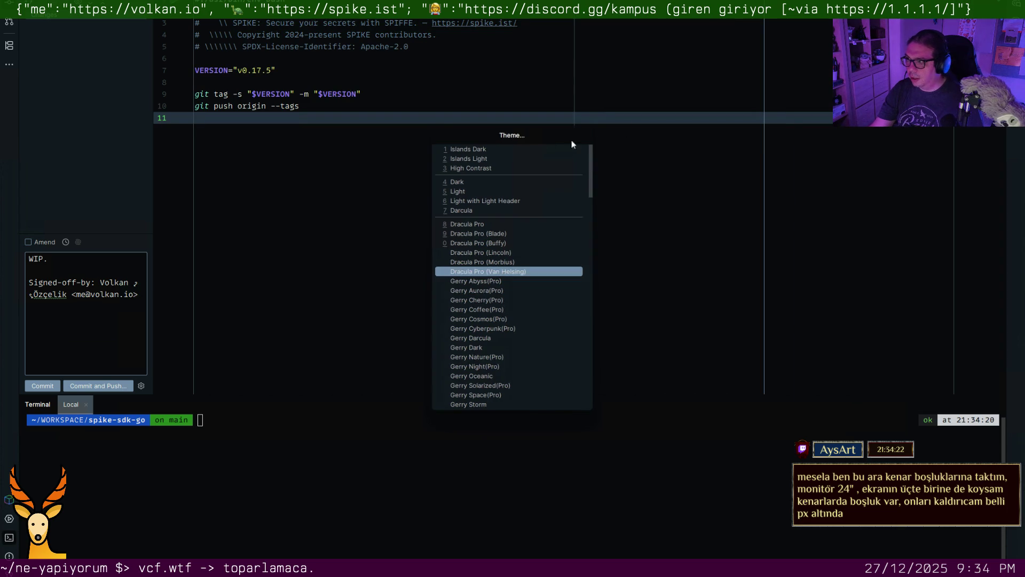
Browse the Predicate Go file with its imports expanded, then move on to the retry package file
key(Escape)
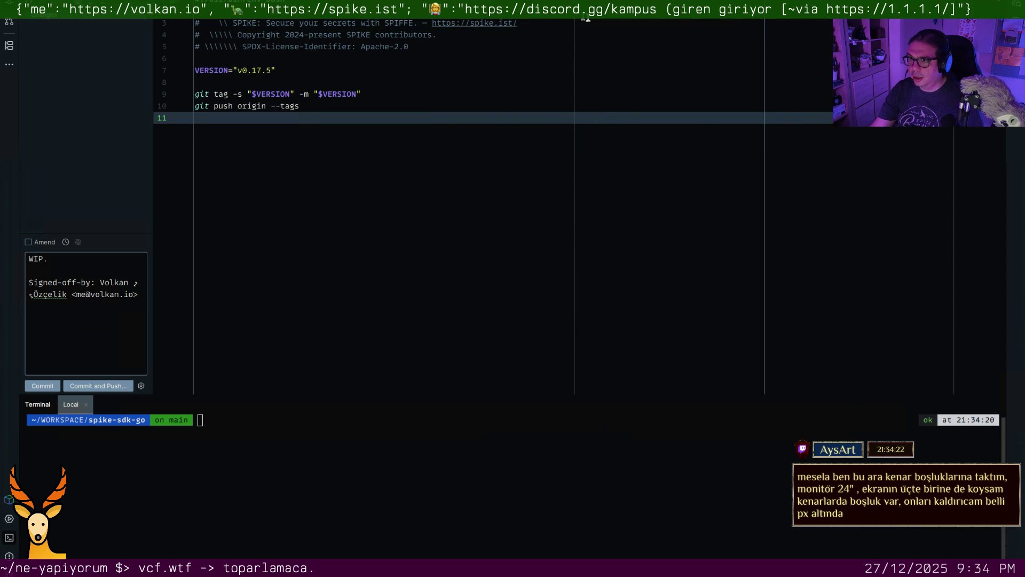
key(ctrl+Tab)
key(ctrl+equal)
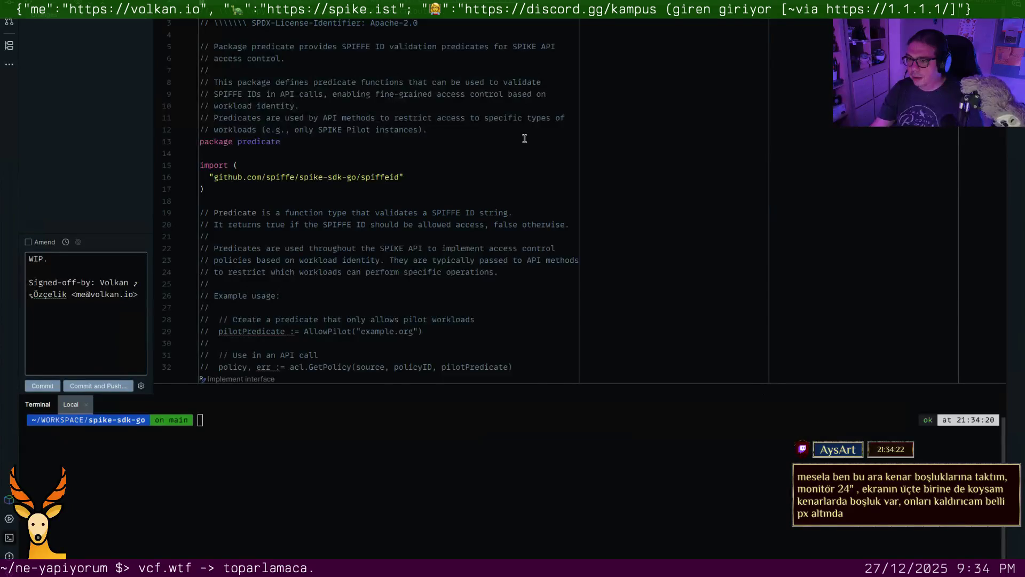
scroll(523, 139, down, 7)
scroll(523, 139, down, 5)
scroll(524, 138, down, 3)
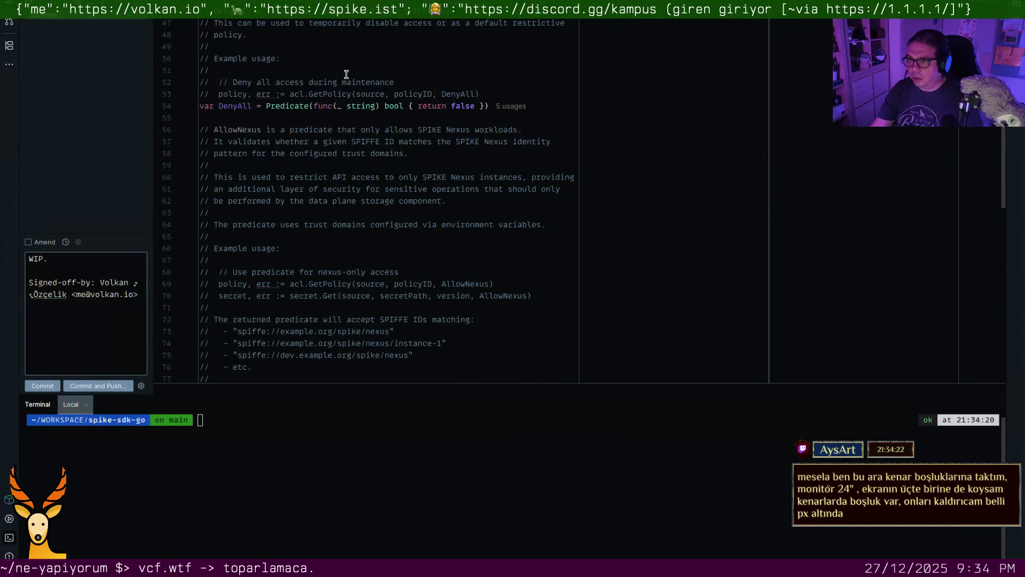
key(ctrl+Tab)
scroll(498, 96, down, 5)
scroll(497, 96, down, 5)
scroll(497, 96, down, 4)
scroll(497, 97, down, 3)
scroll(498, 97, down, 6)
scroll(498, 96, down, 5)
scroll(498, 97, up, 2)
scroll(498, 96, down, 1)
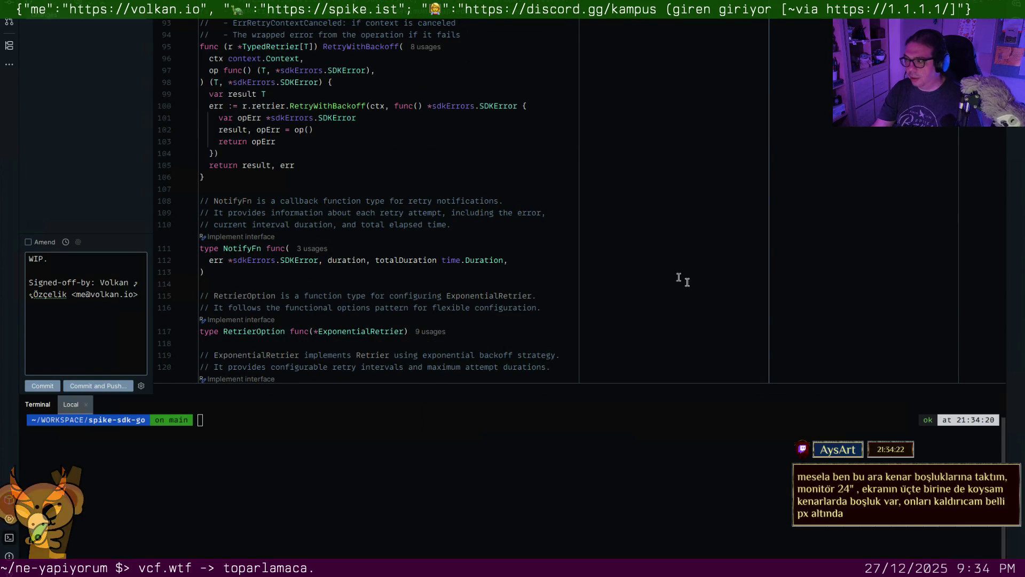
Hide the terminal, preview Islands Dark in Quick Switch Theme and keep the current theme
click(993, 407)
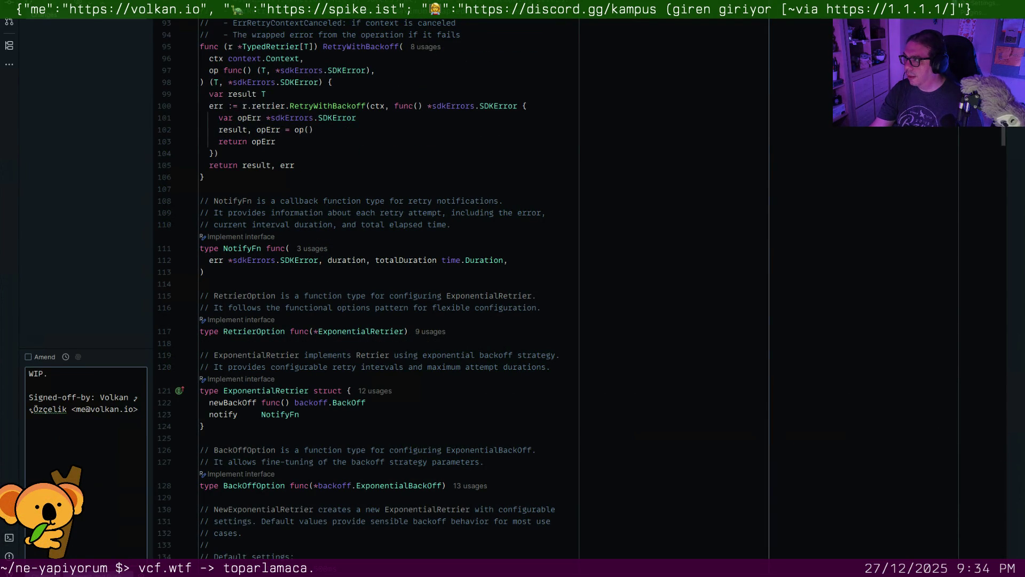
key(ctrl+grave)
key(5)
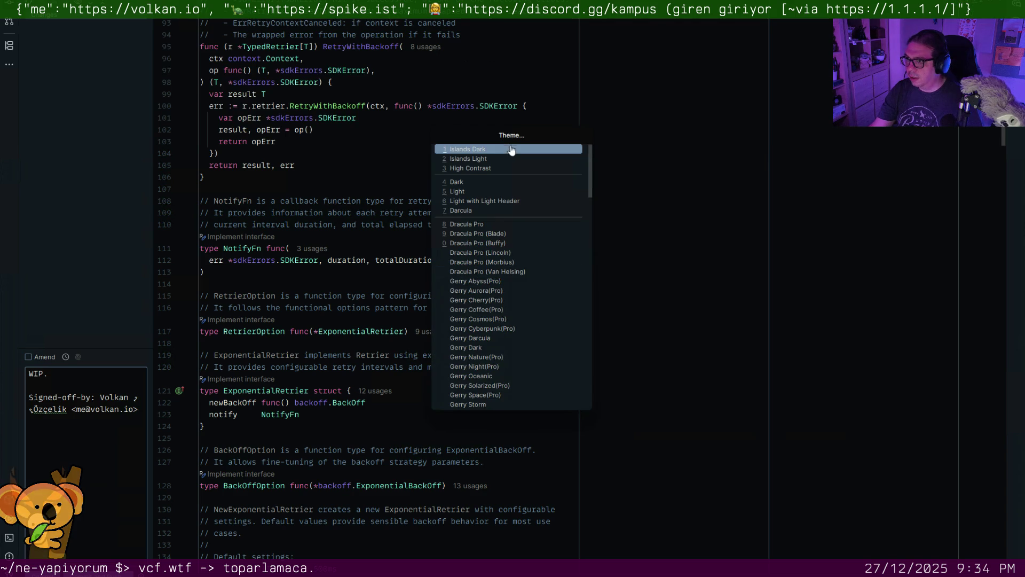
key(Return)
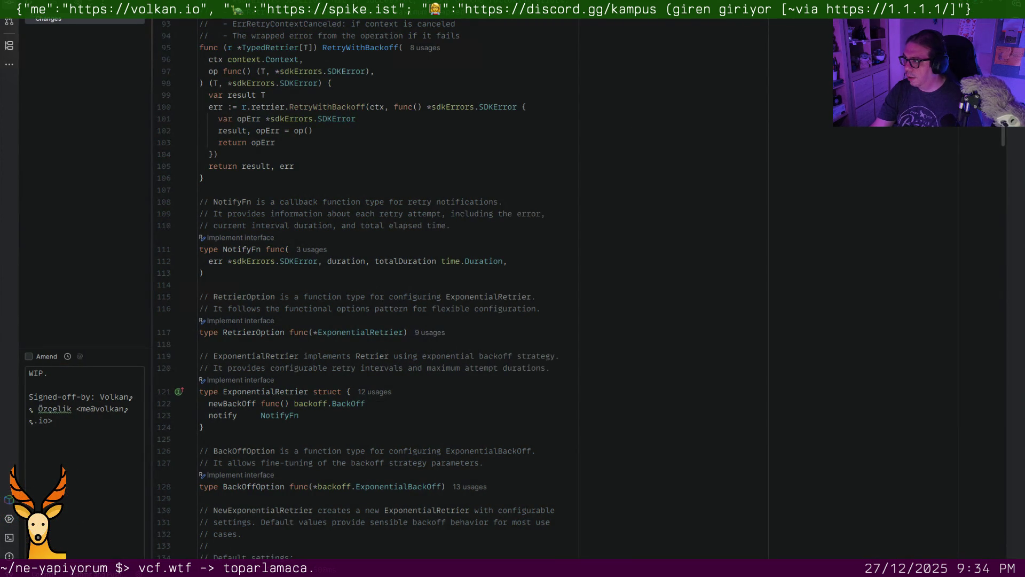
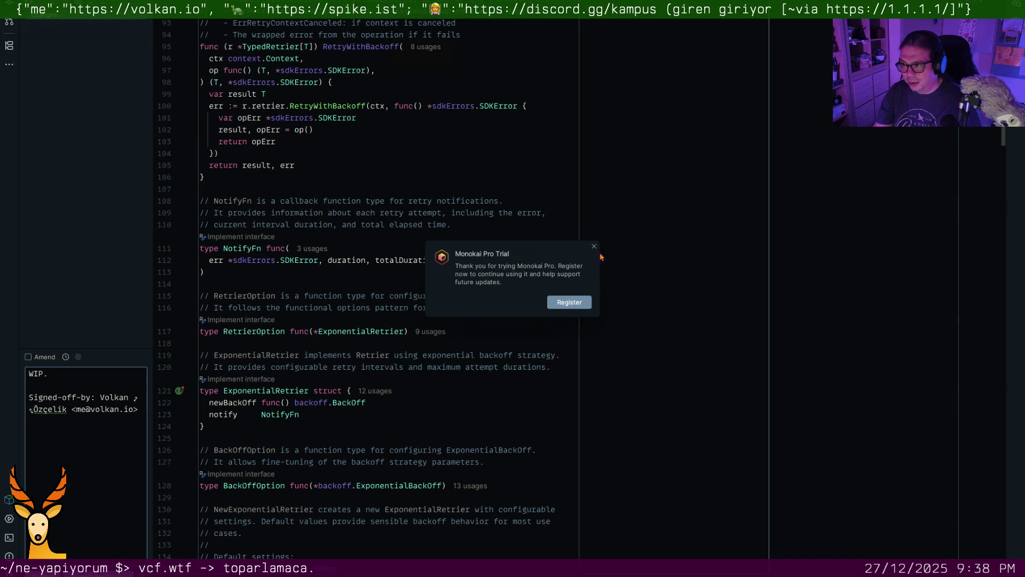
Read and dismiss the Monokai Pro trial notice in GoLand
drag(526, 253, 523, 239)
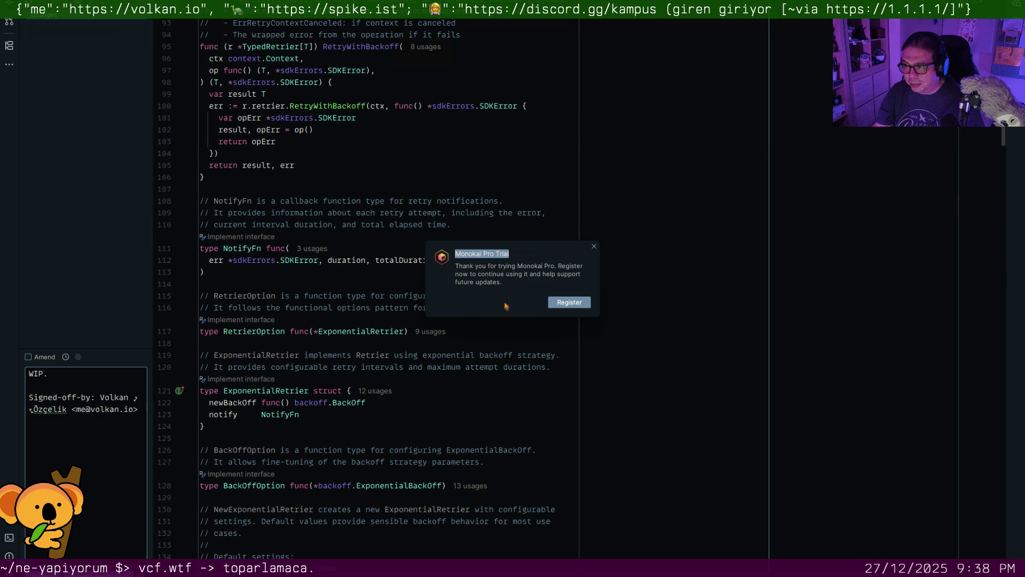
drag(469, 265, 497, 283)
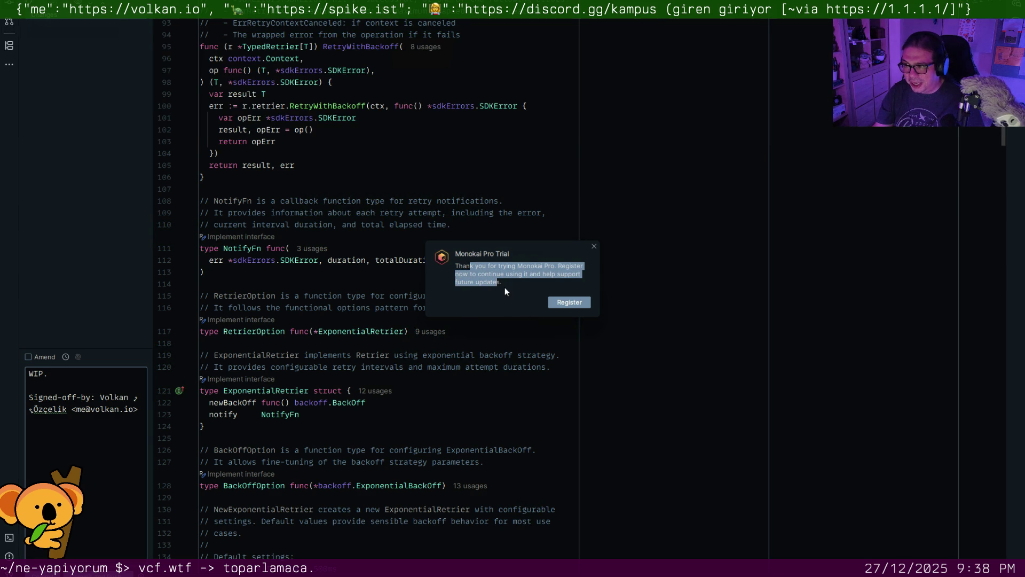
click(594, 247)
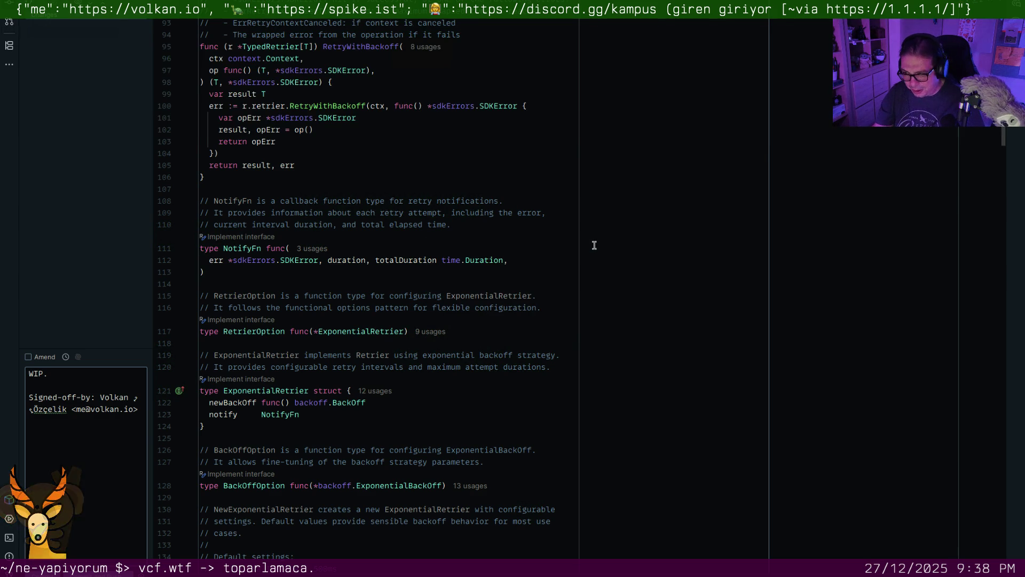
Add a trailing comma after time.Duration in NotifyFn and switch to Obsidian
click(506, 258)
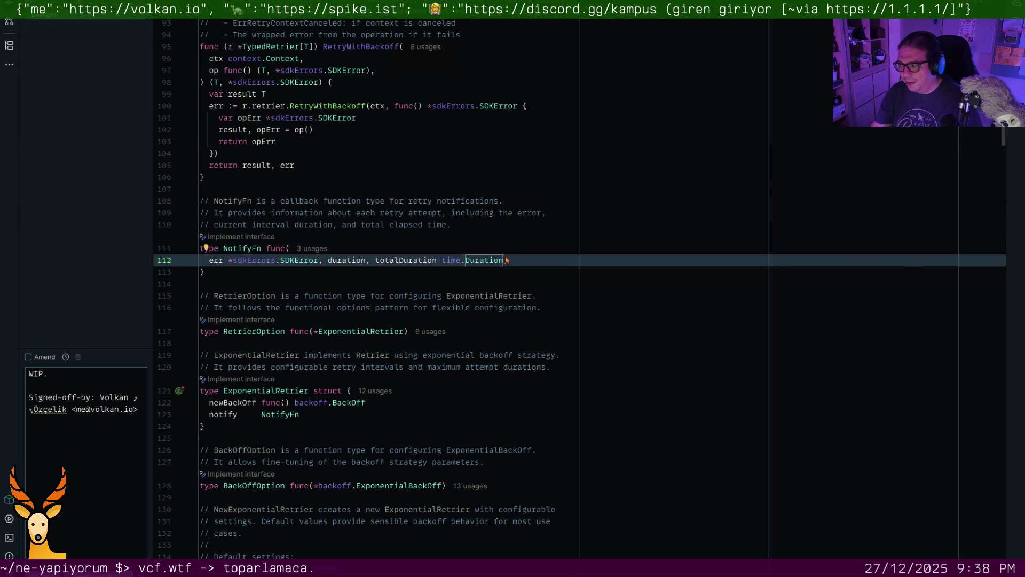
text(,)
click(515, 272)
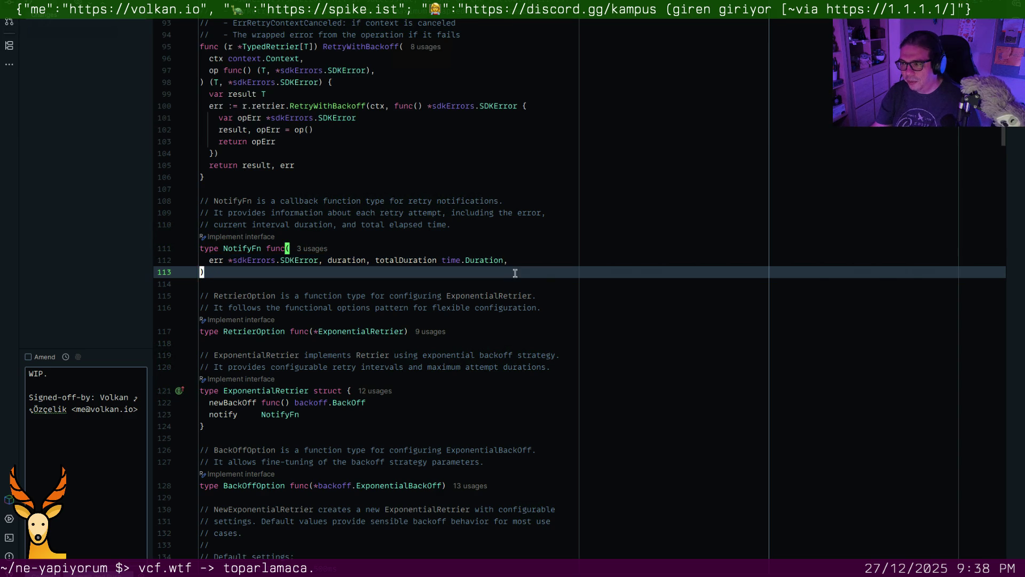
key(alt+Tab)
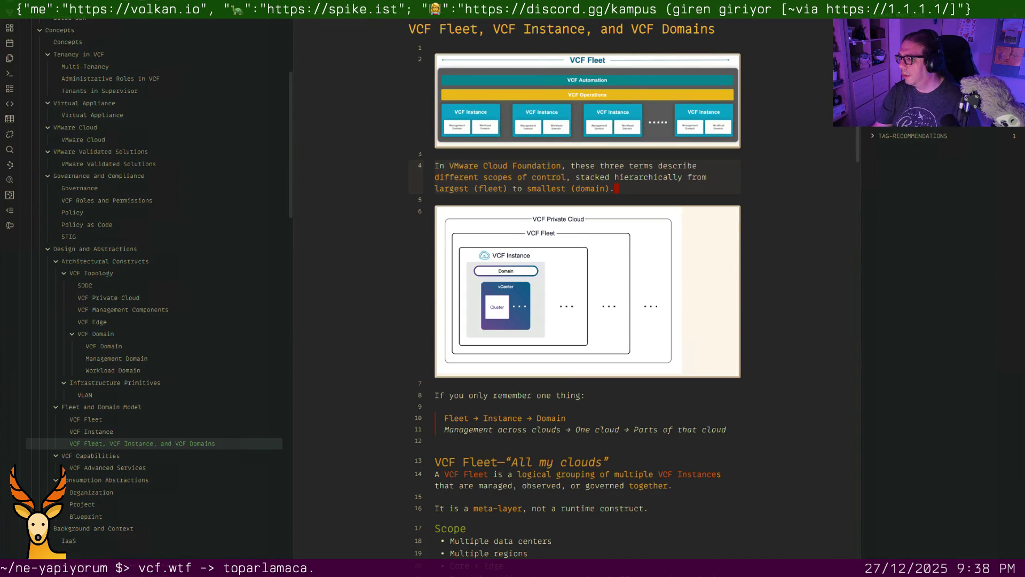
Insert an #architecture tag on the first line of the Fleet, Instance and Domains note
click(533, 44)
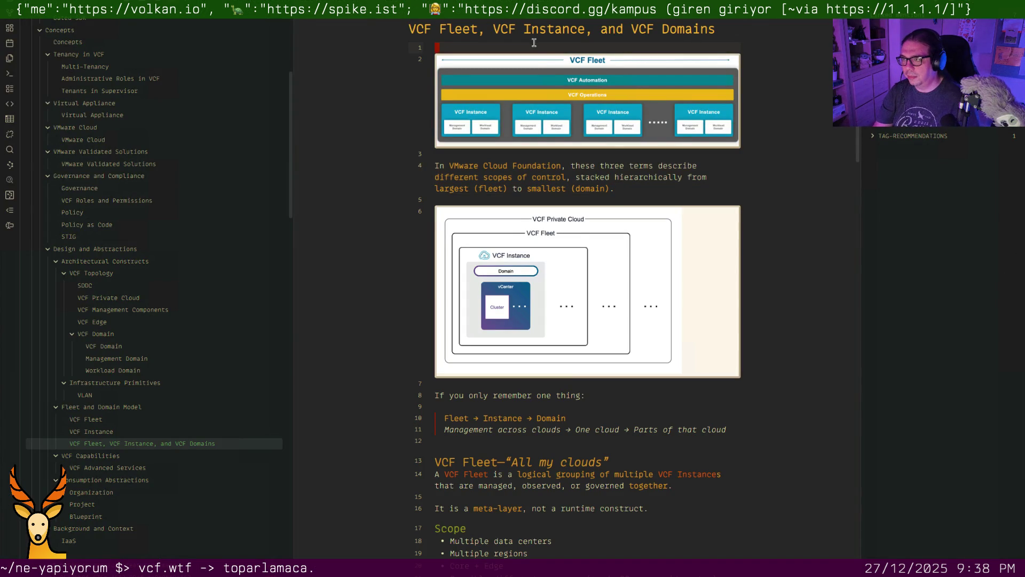
key(Return)
key(Return)
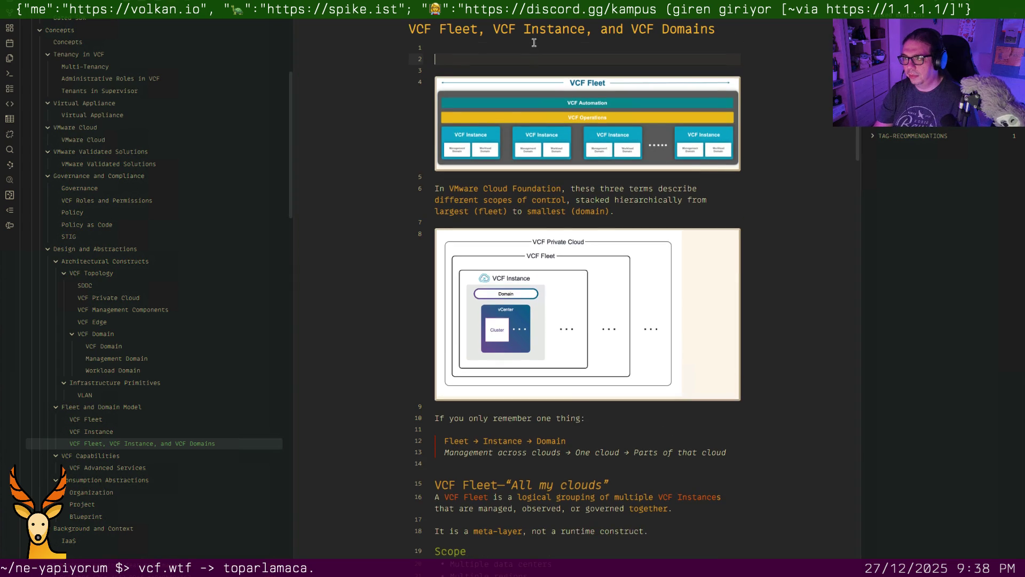
key(BackSpace)
text(#architecture)
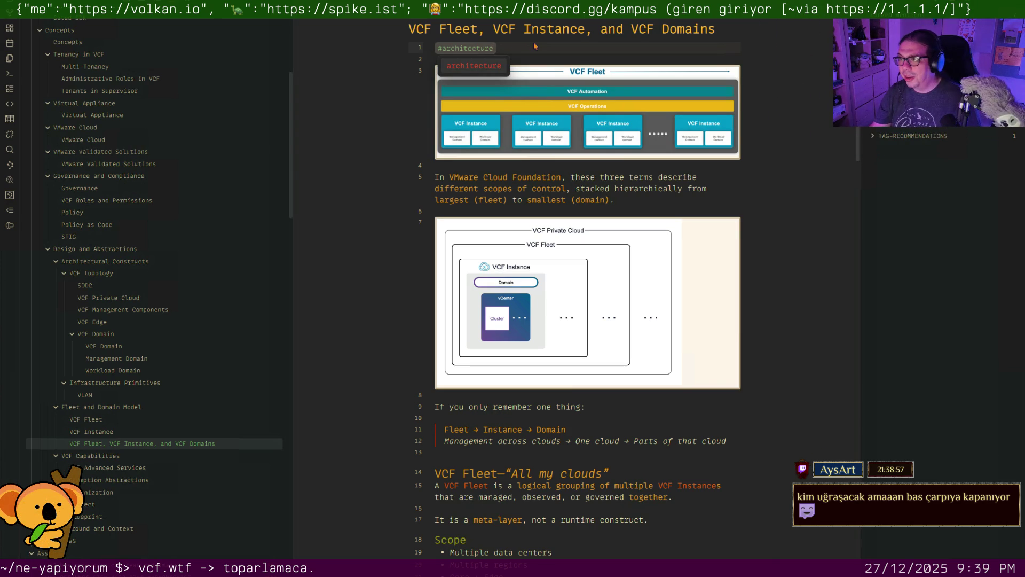
Make 'smallest (domain)' bold in the intro paragraph
click(629, 188)
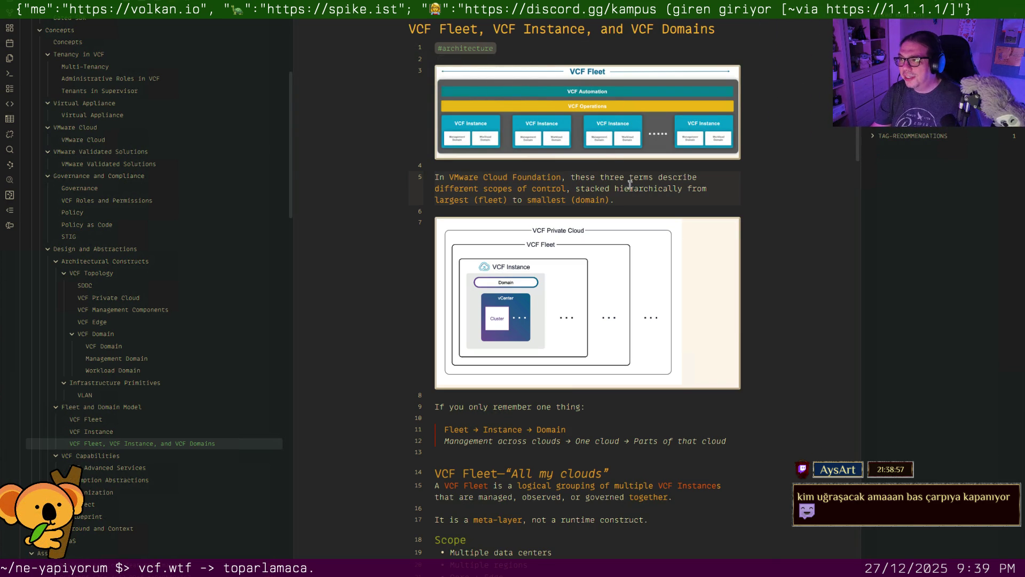
key(ctrl+b)
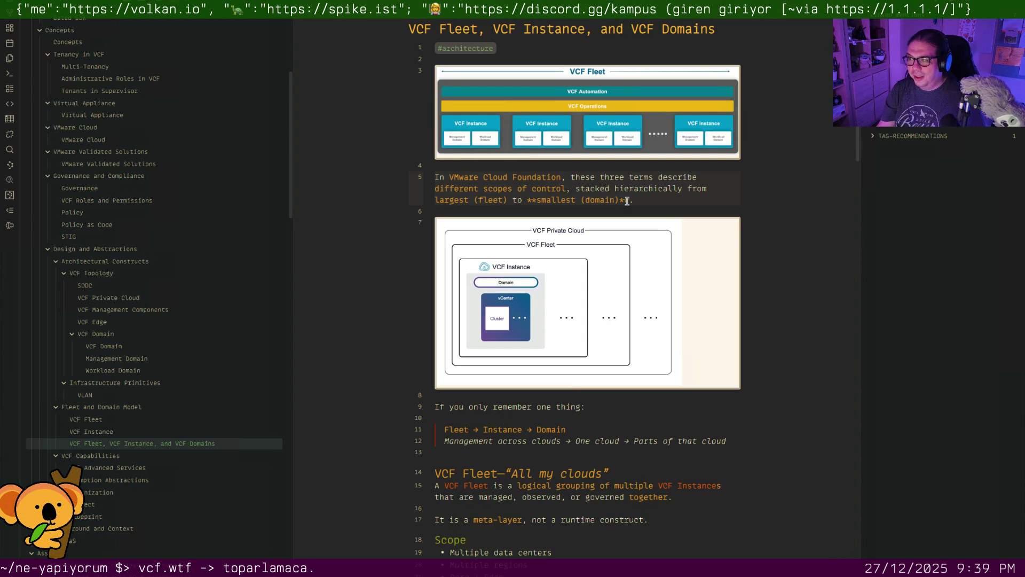
Read through the Fleet and Instance sections, then open the VCF Fleet note
click(555, 403)
scroll(554, 403, down, 2)
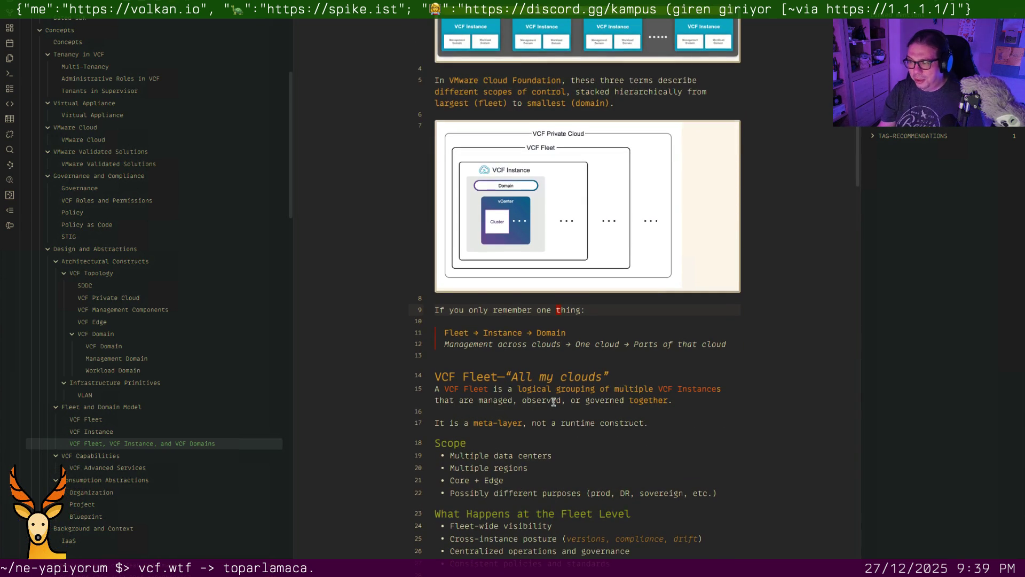
scroll(554, 404, down, 2)
scroll(553, 401, down, 1)
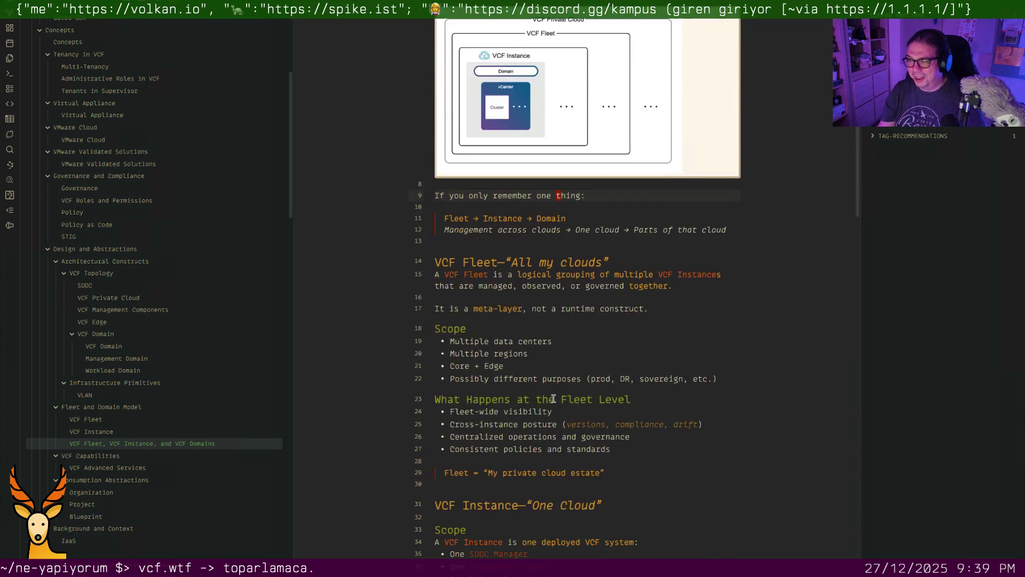
scroll(553, 399, down, 3)
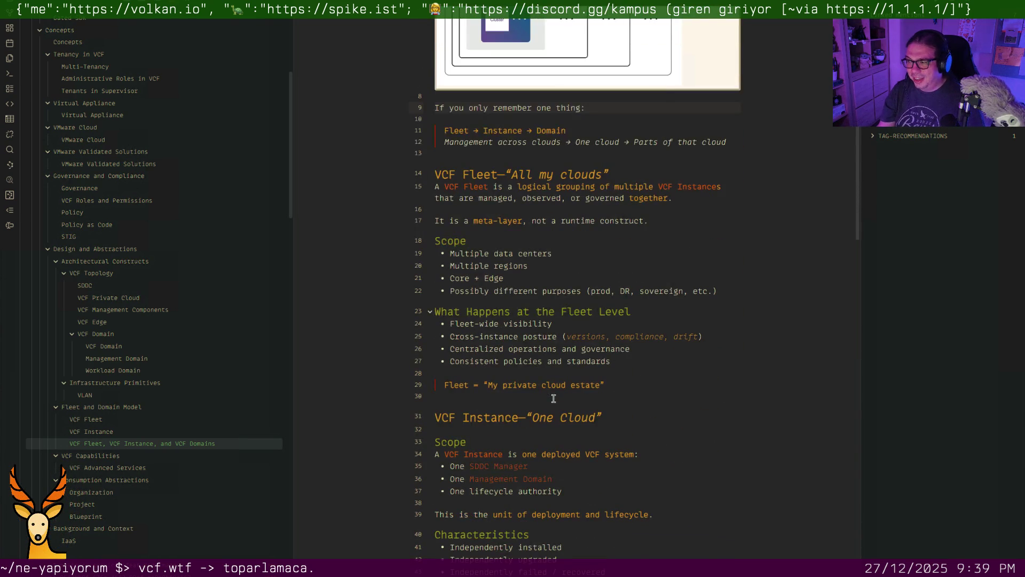
click(535, 348)
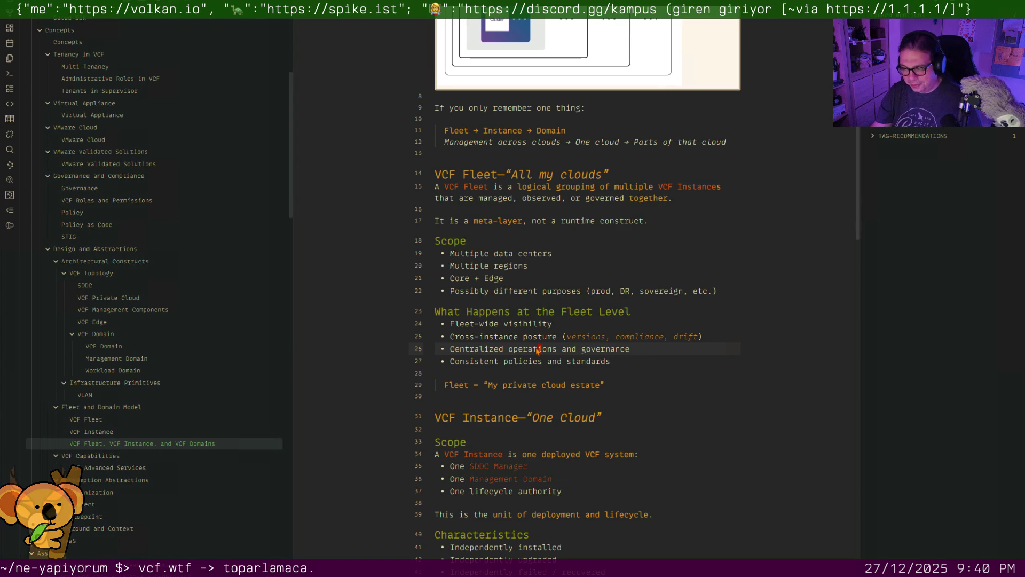
scroll(537, 350, down, 1)
scroll(537, 351, down, 1)
scroll(537, 350, down, 1)
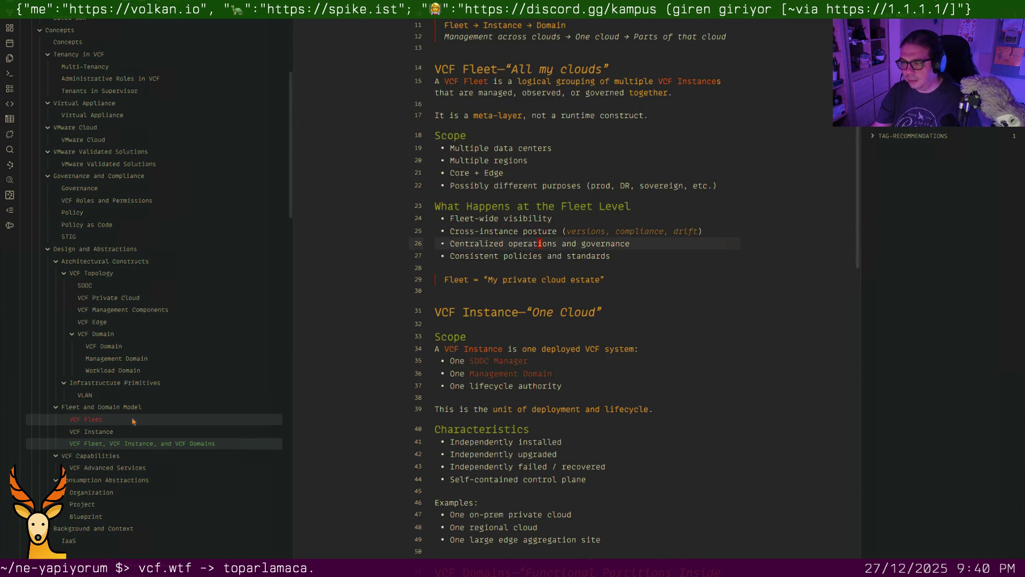
mouse_move(86, 419)
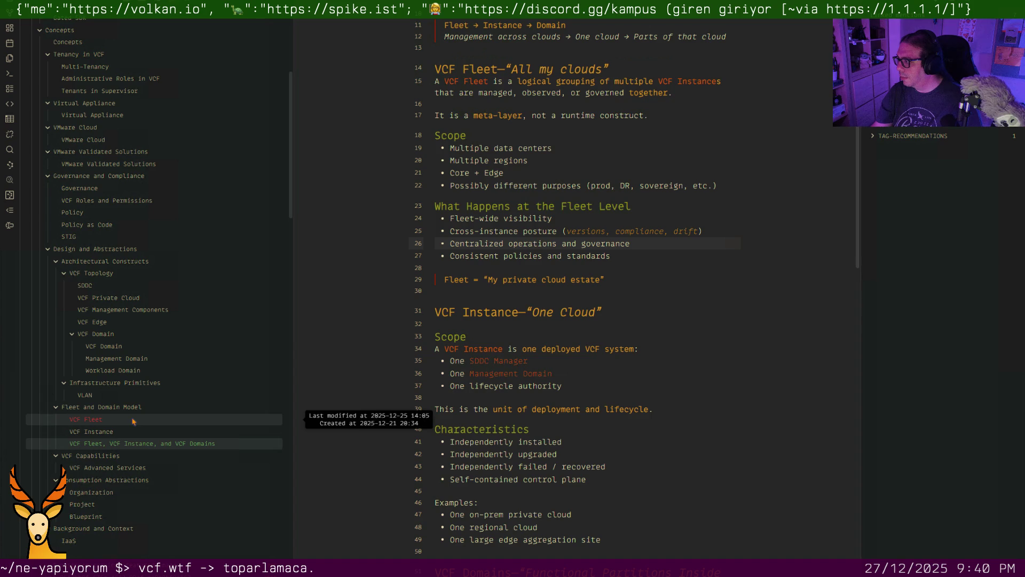
click(132, 420)
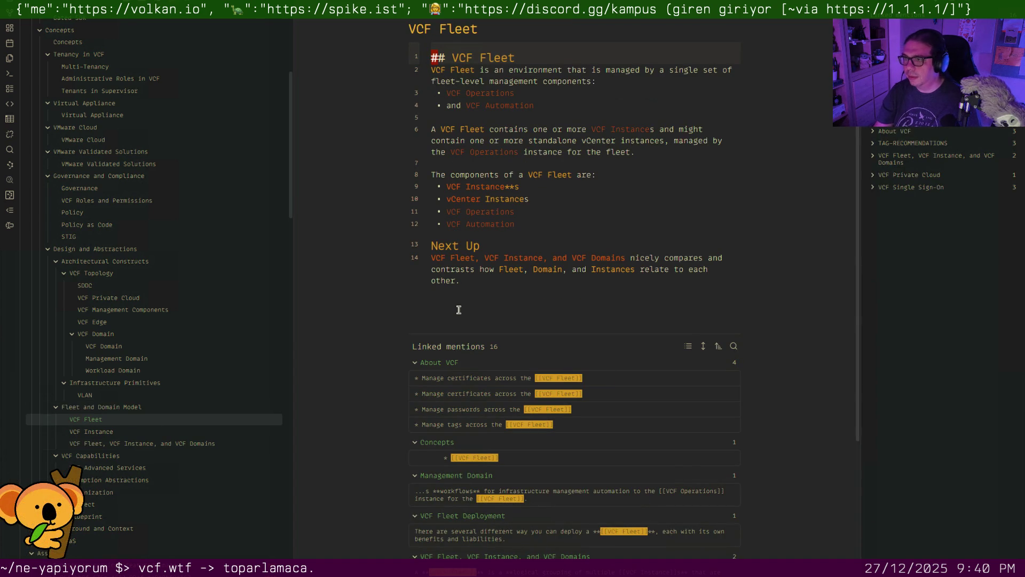
Replace the VCF Fleet heading line with an #architecture tag
key(Escape)
key(d)
key(d)
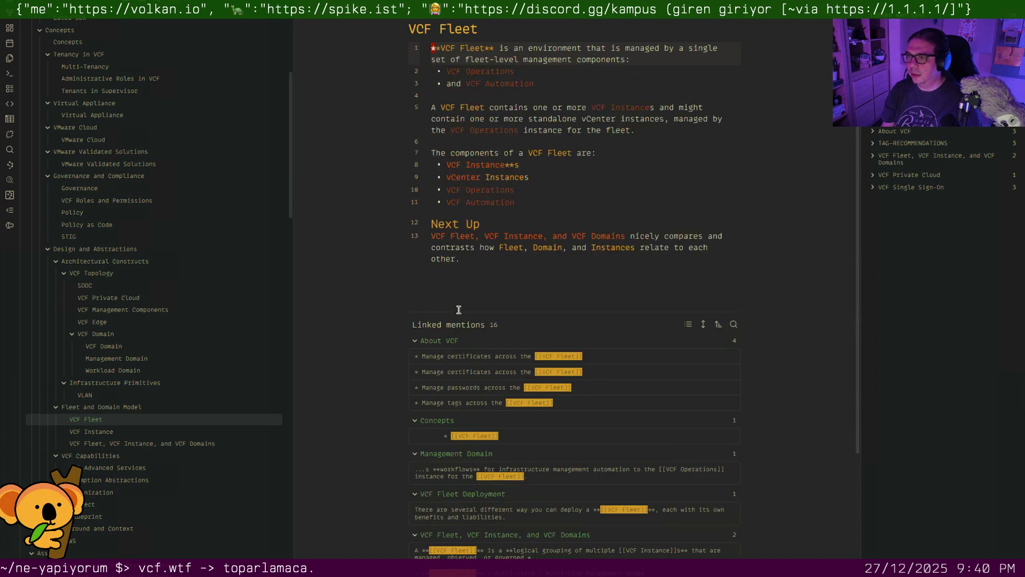
key(i)
text(#architectu)
key(Return)
key(Return)
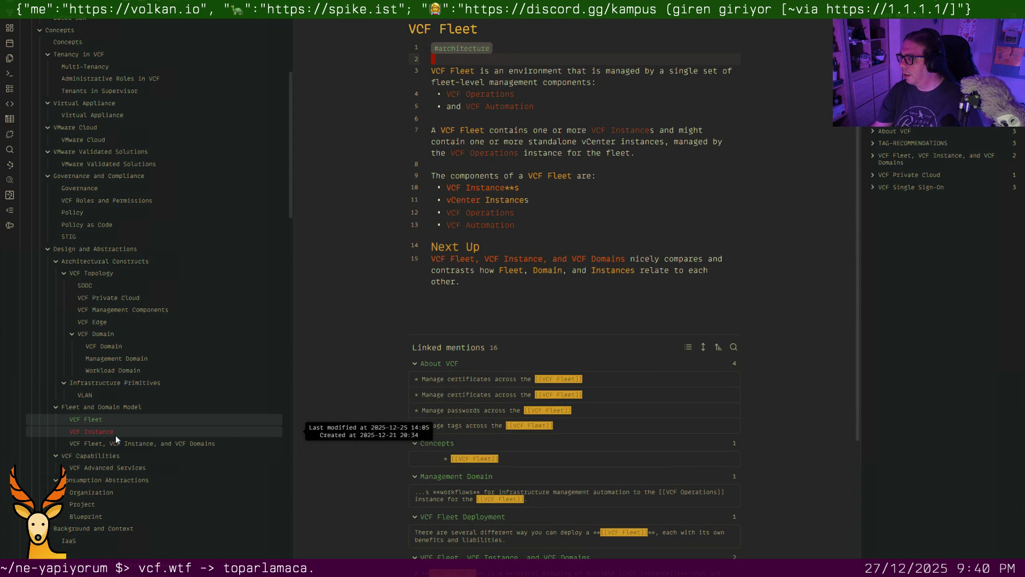
Add #operations beside #architecture, then open the VCF Instance note
click(514, 51)
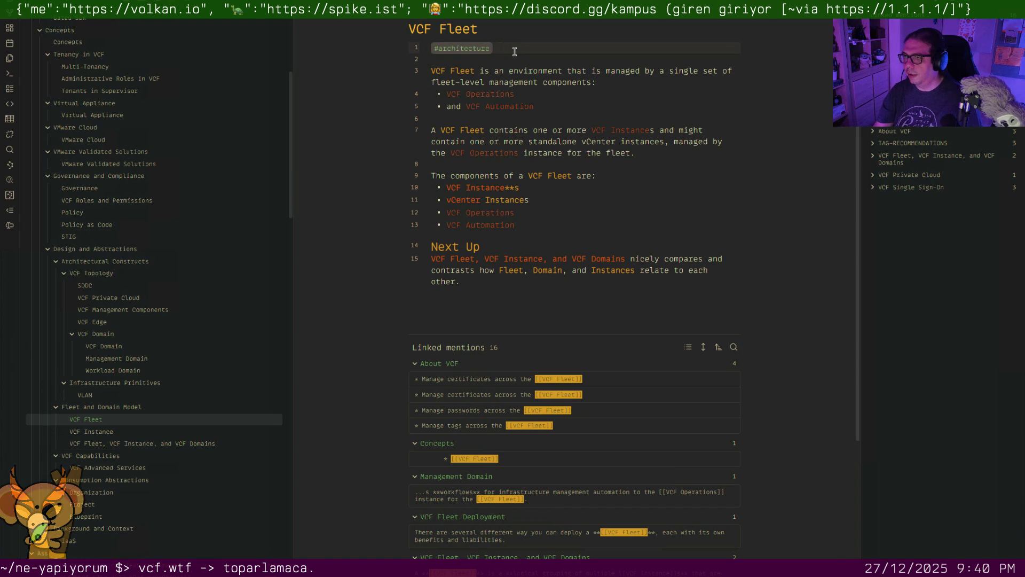
text( #operations)
key(Escape)
key(Down)
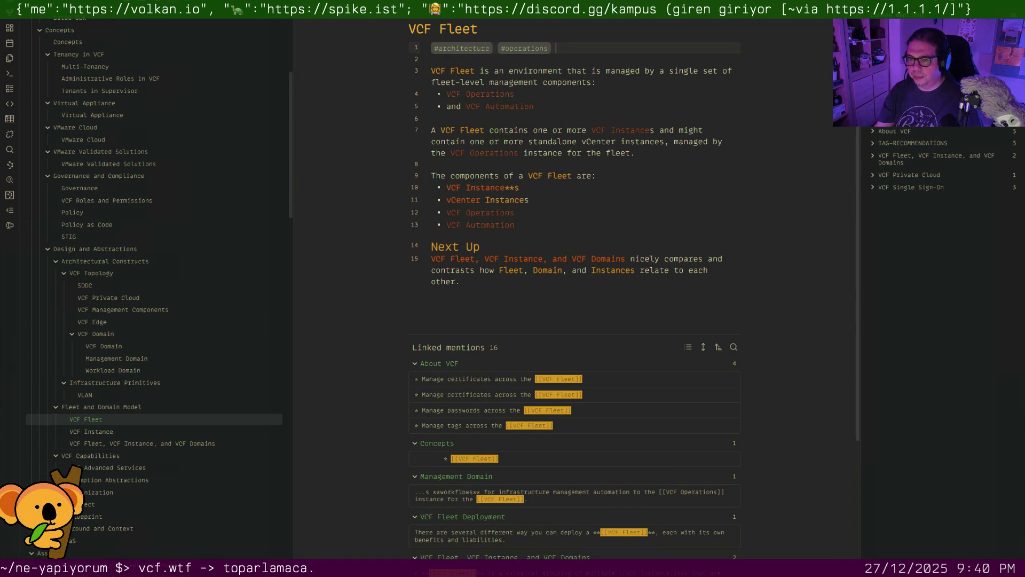
click(92, 431)
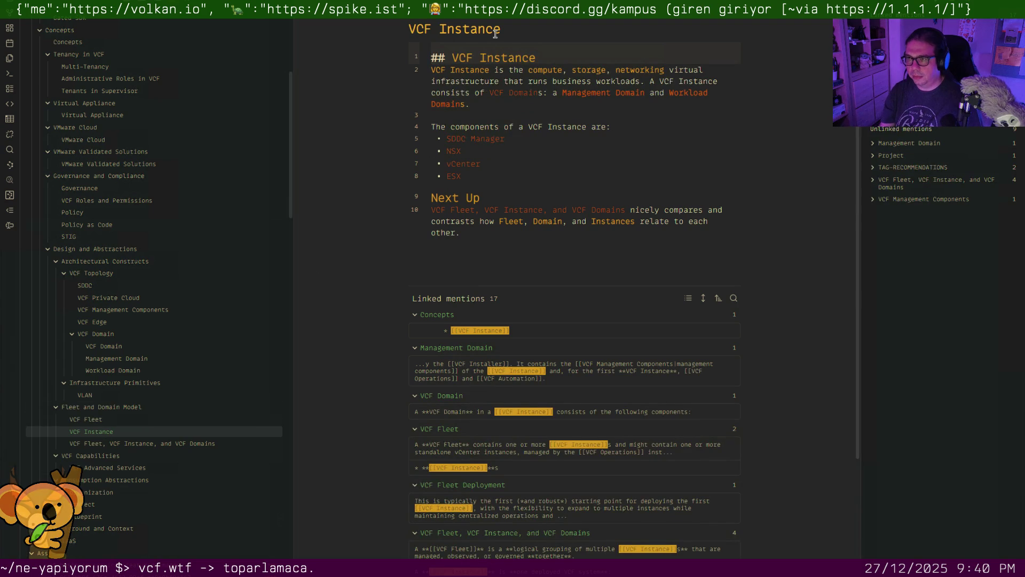
Replace the '## VCF Instance' heading with an #architecture tag and start the quick switcher search
key(shift+Home)
key(BackSpace)
key(Down)
key(Up)
text(#architecture)
key(Return)
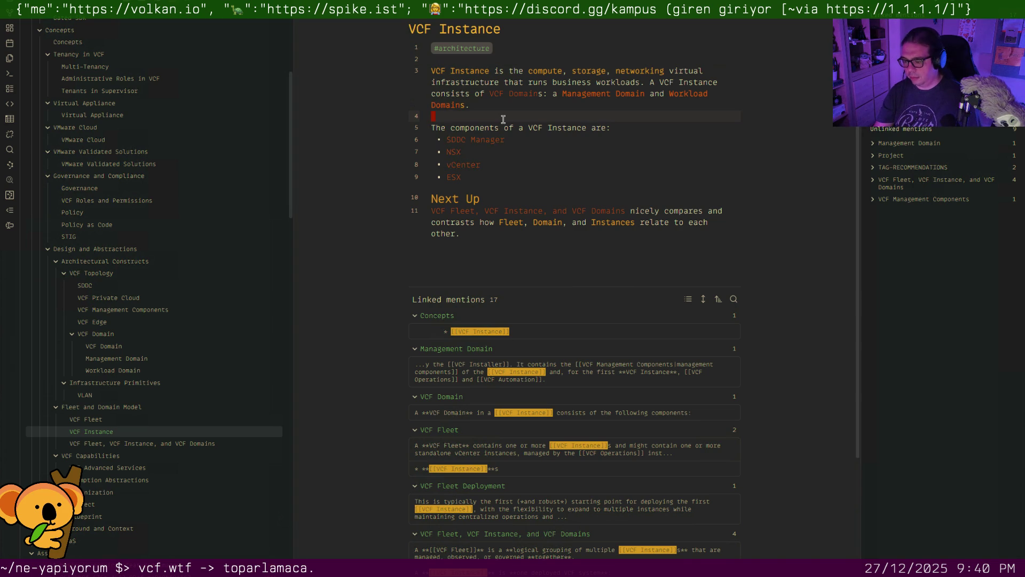
key(ctrl+o)
text(organizati)
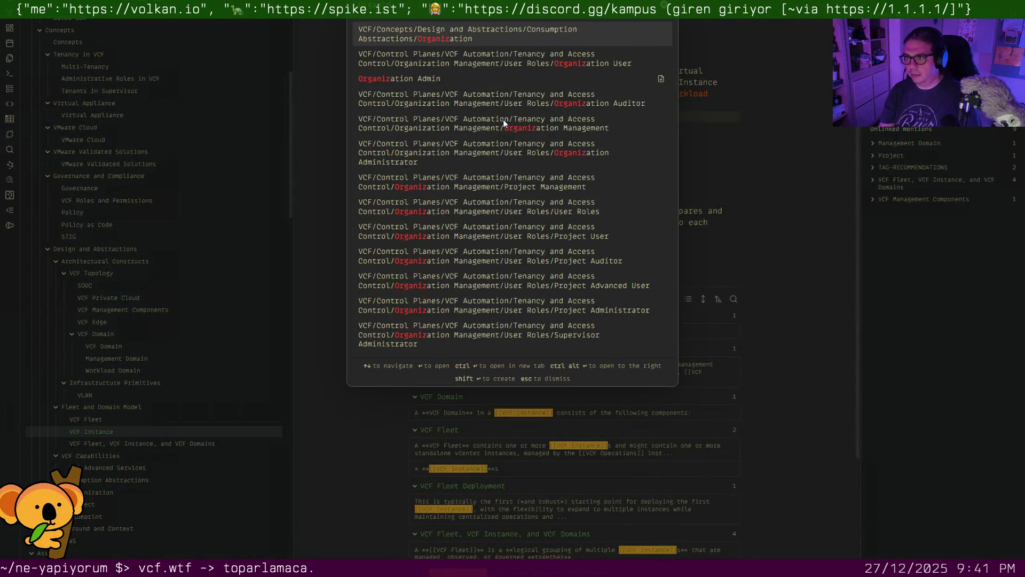
Open Organization, then tag the Blueprint note with #governance and #lifecycle on line 1
key(Return)
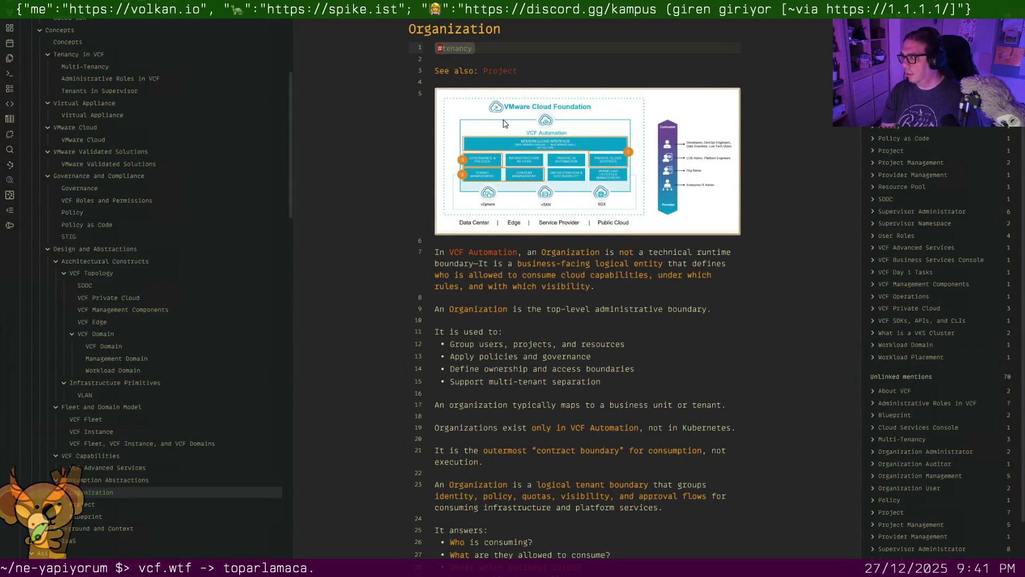
scroll(145, 325, down, 2)
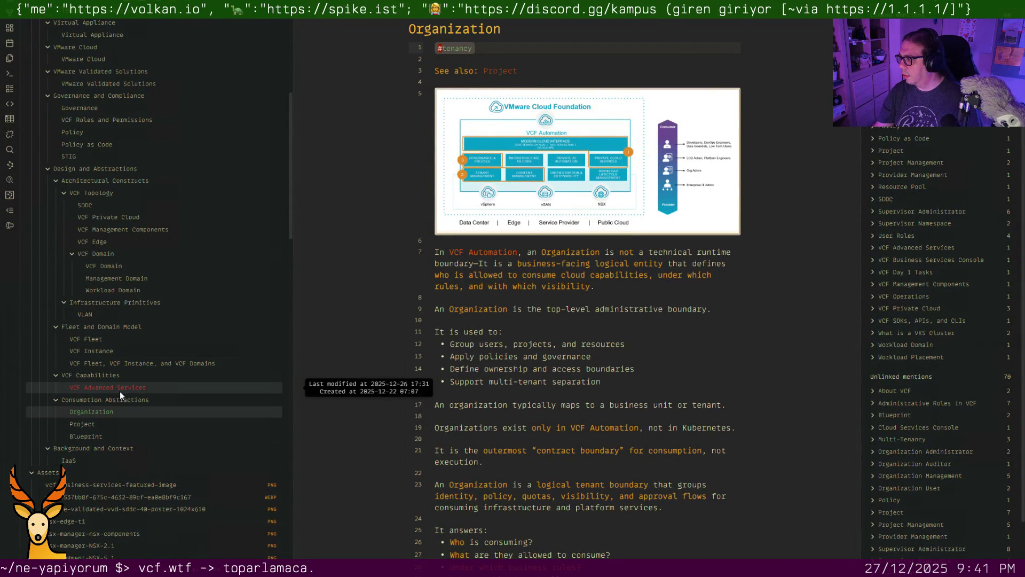
click(113, 434)
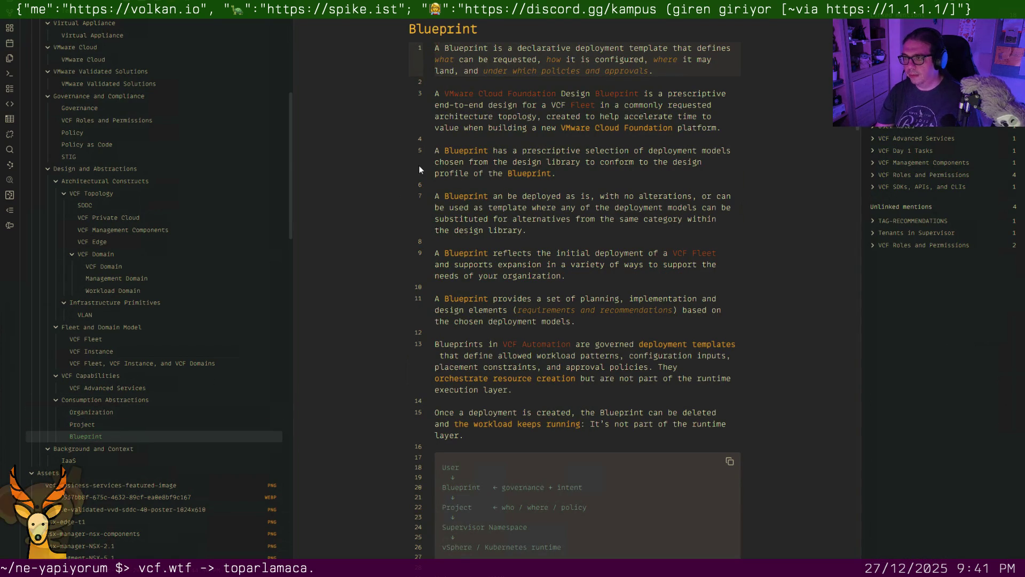
key(Return)
key(Up)
text(#governance #lifecycle)
key(Return)
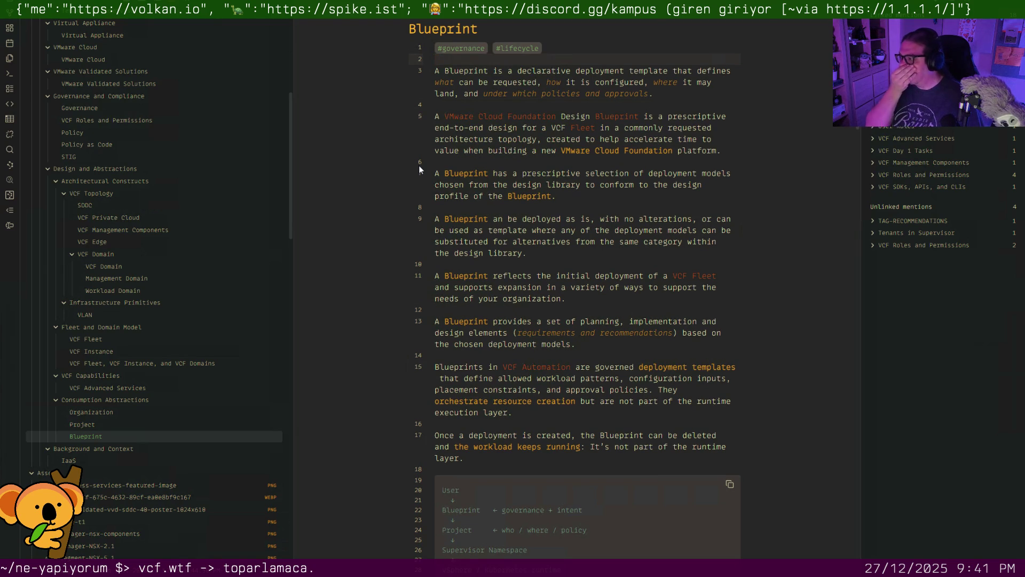
Tag the VCF Advanced Services note with #architecture on a new first line
click(160, 388)
key(Return)
key(Up)
text(#architec)
key(Return)
key(Return)
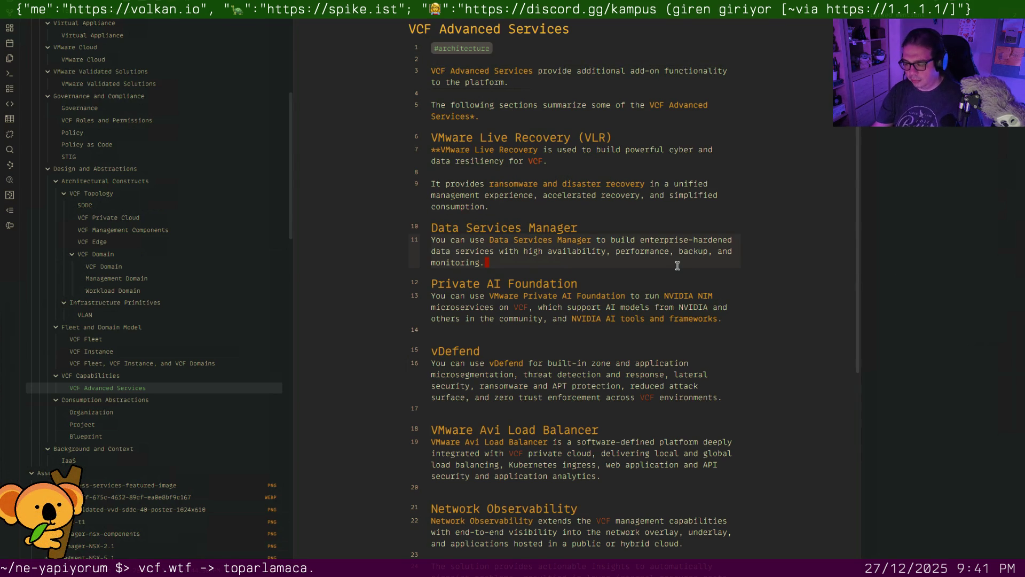
Open the VMware Cloud note and tag it with #architecture on line 1
key(ctrl+o)
text(vmware cloud)
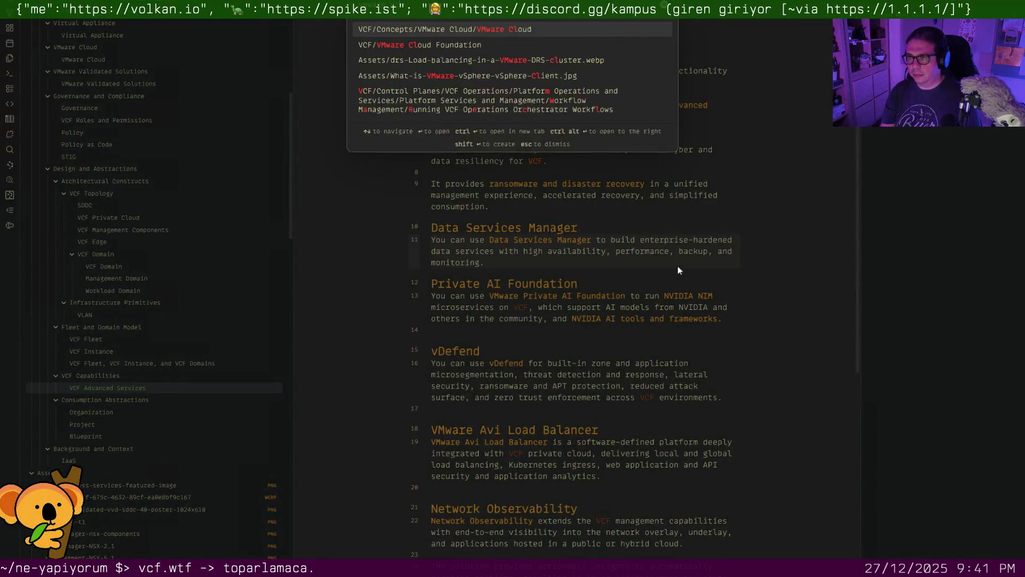
key(Return)
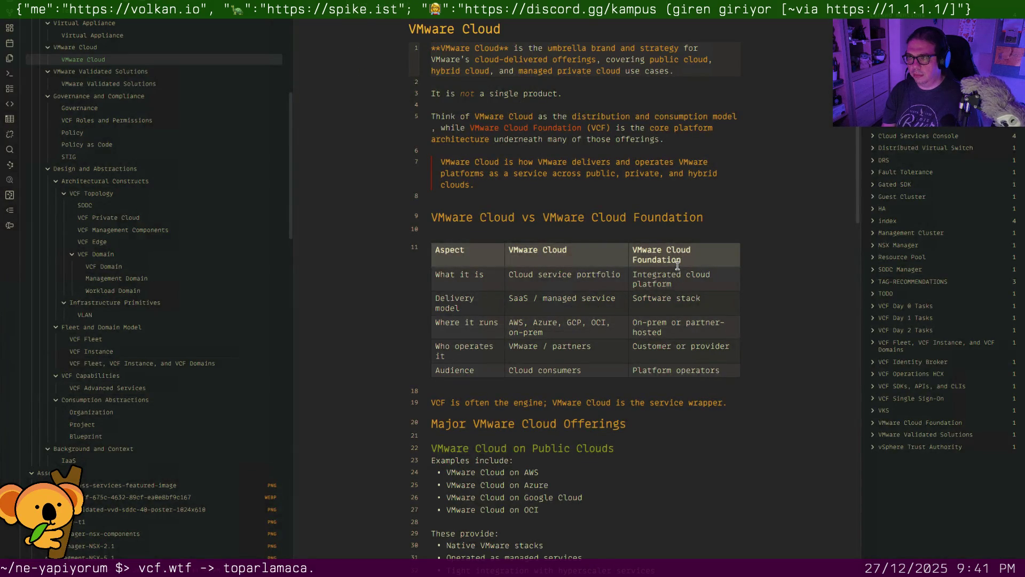
key(Return)
text(#architect)
key(Return)
key(Return)
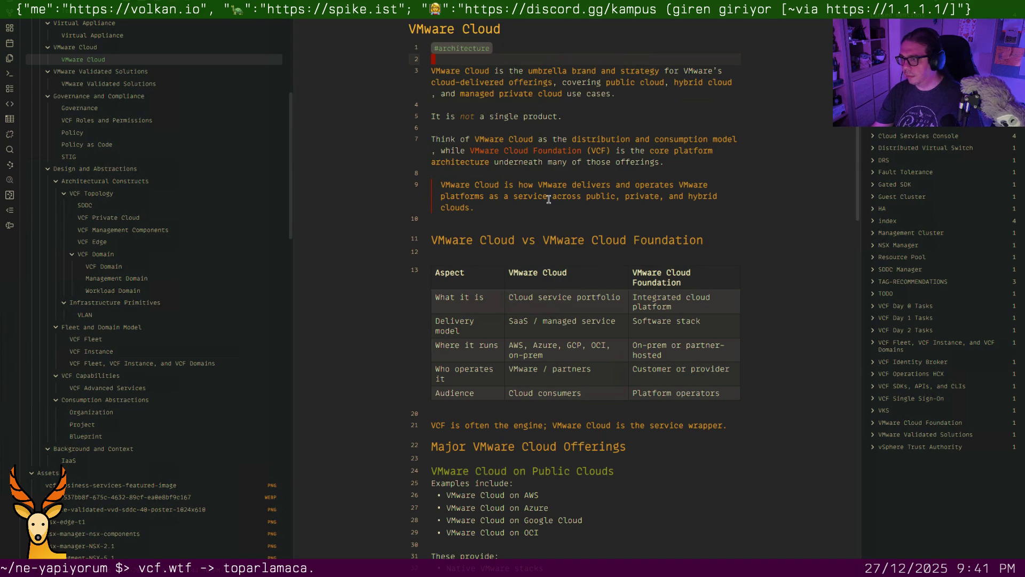
Open the VMware Validated Solutions note via the quick switcher
key(ctrl+o)
text(vmware vali)
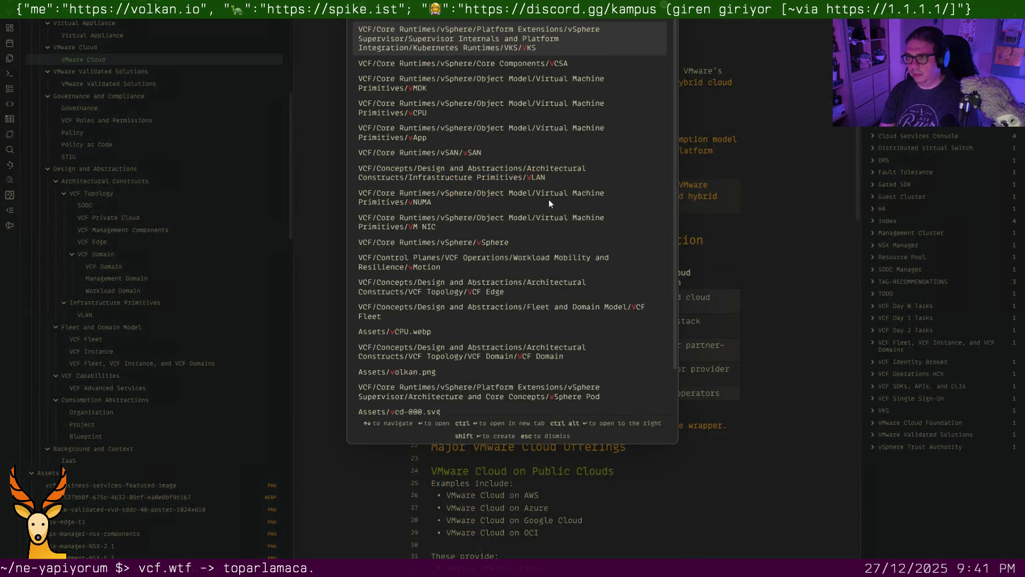
key(Return)
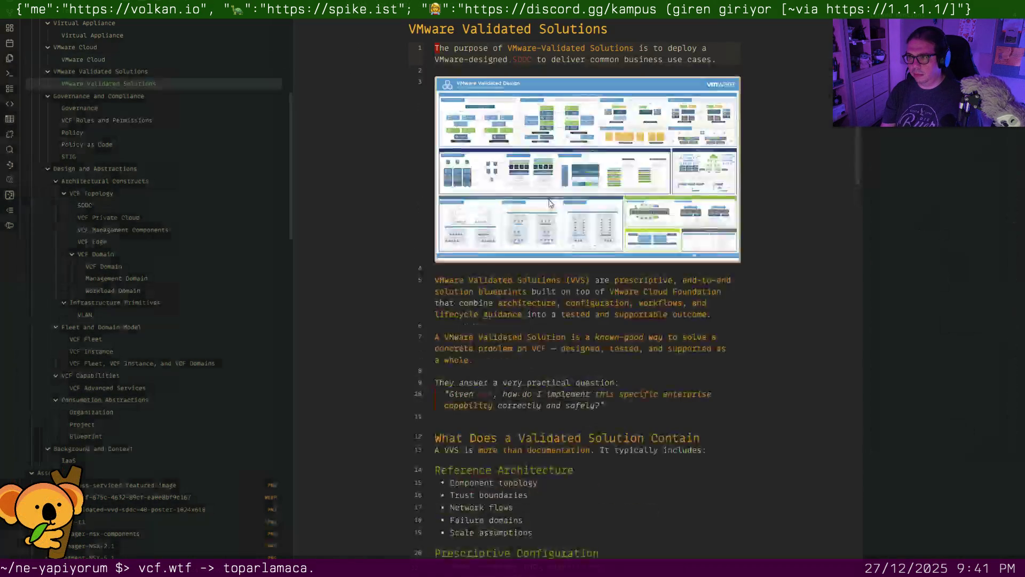